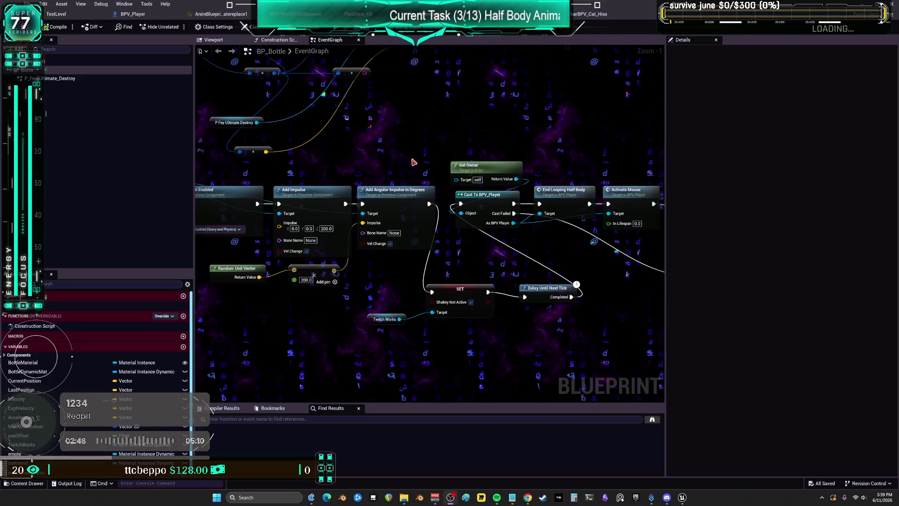
# Step: Move the SET Shakey Not Active node inline before Delay Until Next Tick and Get Owner above the player cast
pyautogui.moveTo(414, 161); pyautogui.dragTo(296, 168)
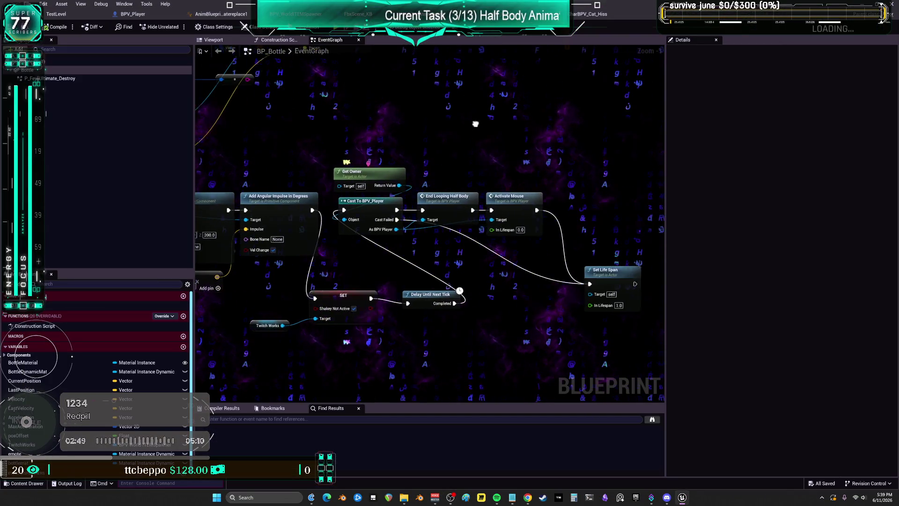
pyautogui.moveTo(368, 168); pyautogui.dragTo(372, 140)
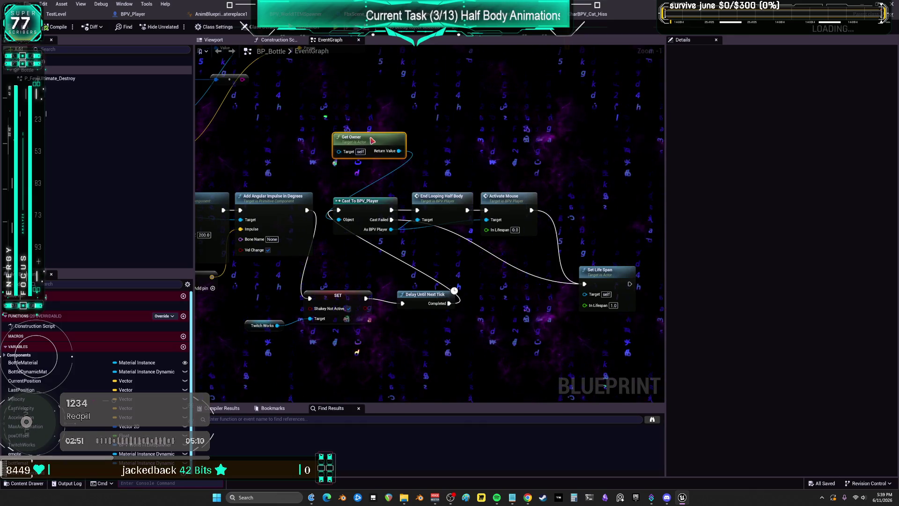
pyautogui.scroll(-2, 502, 196)
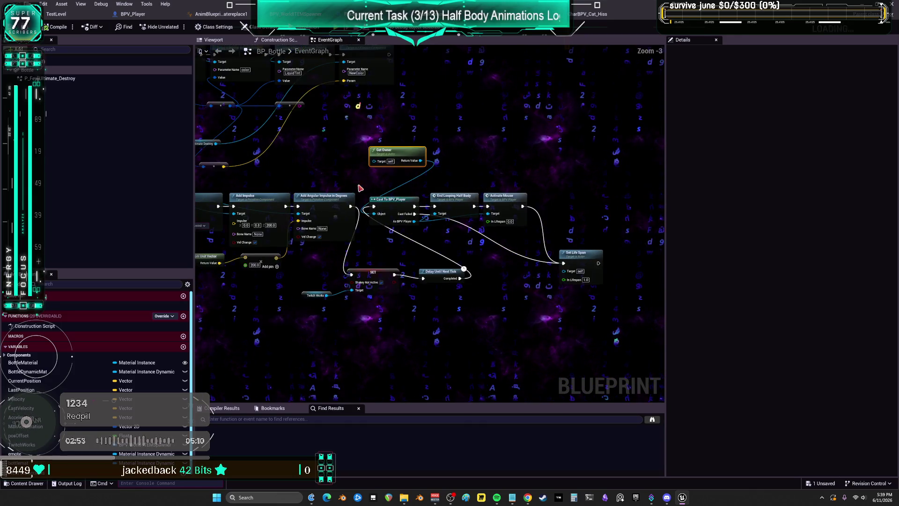
pyautogui.moveTo(361, 190)
pyautogui.mouseDown()
pyautogui.moveTo(545, 178)
pyautogui.moveTo(589, 323)
pyautogui.moveTo(742, 335)
pyautogui.mouseUp()
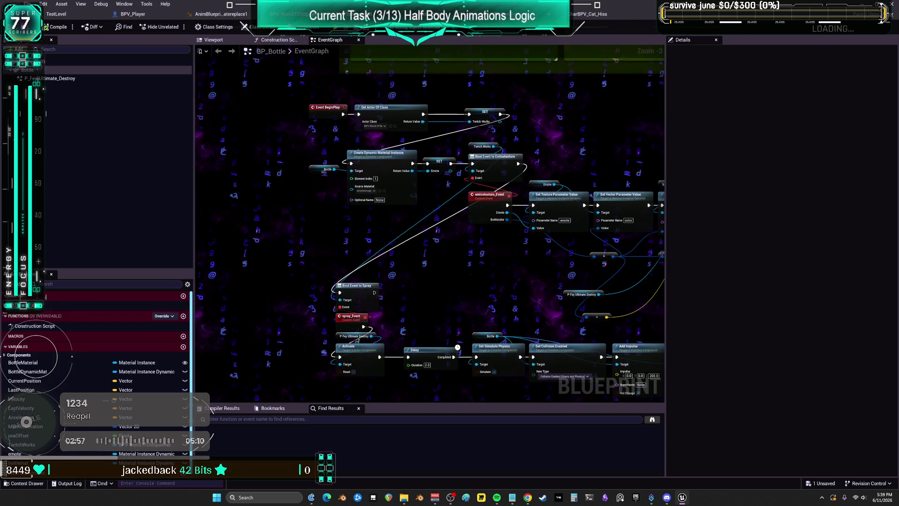
pyautogui.moveTo(586, 393)
pyautogui.mouseDown()
pyautogui.moveTo(562, 248)
pyautogui.moveTo(506, 211)
pyautogui.mouseUp()
pyautogui.moveTo(646, 356)
pyautogui.mouseDown()
pyautogui.moveTo(494, 239)
pyautogui.moveTo(460, 238)
pyautogui.mouseUp()
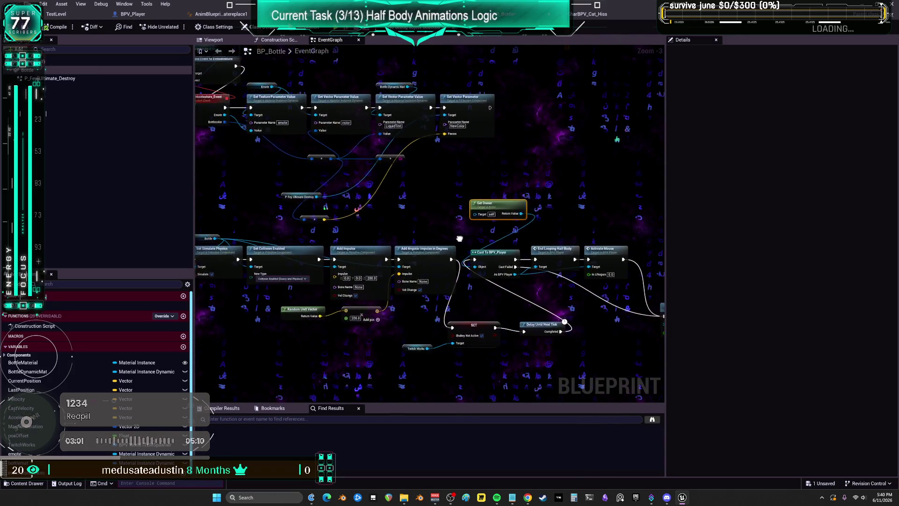
pyautogui.moveTo(406, 231); pyautogui.dragTo(344, 207)
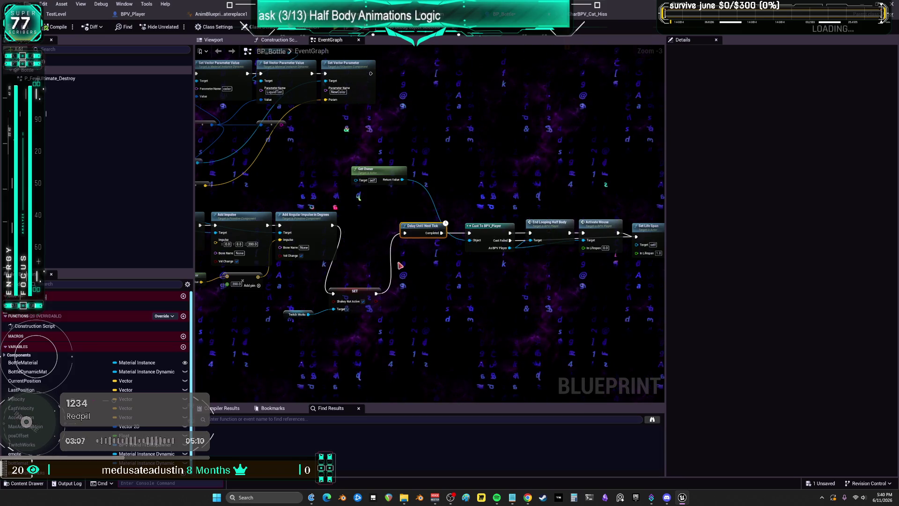
pyautogui.moveTo(361, 290); pyautogui.dragTo(375, 247)
pyautogui.moveTo(378, 180); pyautogui.dragTo(473, 202)
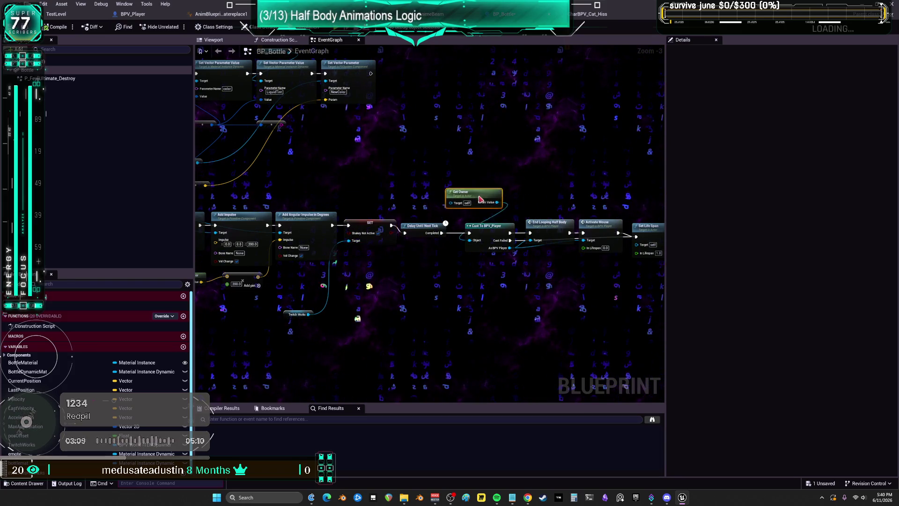
pyautogui.scroll(3, 532, 211)
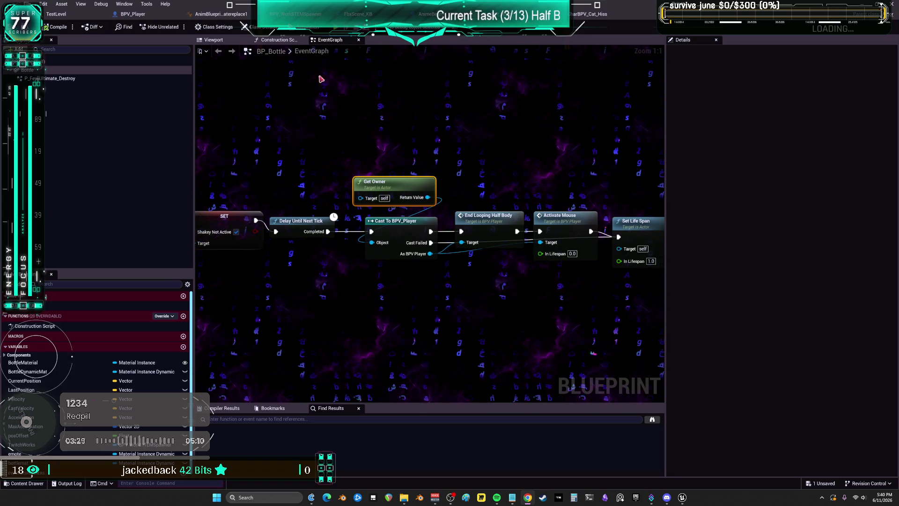
# Step: In BPV_Player's Toggles graph, wire a Self reference into SpawnActor BP Bottle's Owner pin, then play-test
pyautogui.doubleClick(476, 221)
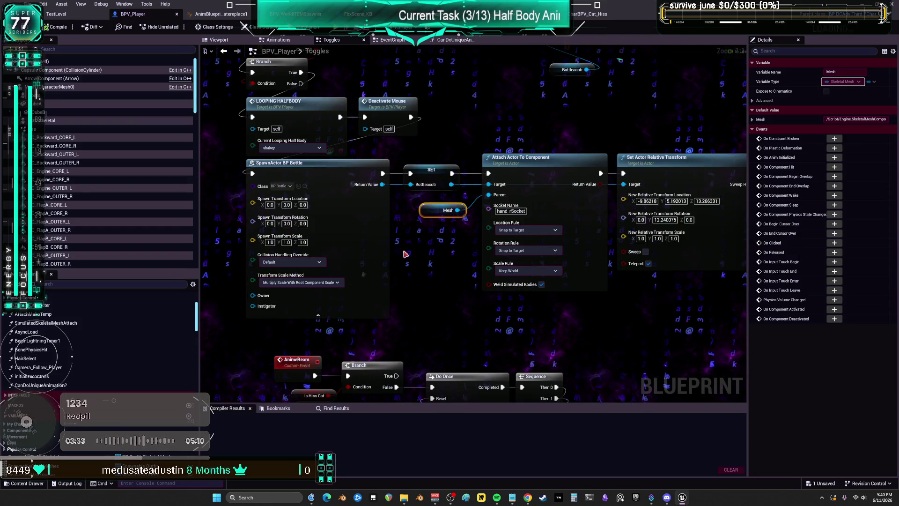
pyautogui.click(381, 221)
pyautogui.press('Home')
pyautogui.rightClick(376, 232)
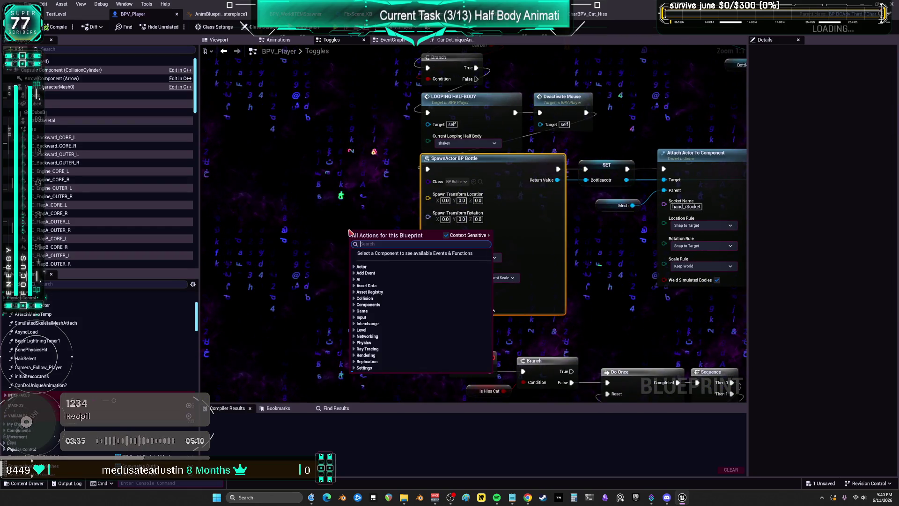
pyautogui.write('get self')
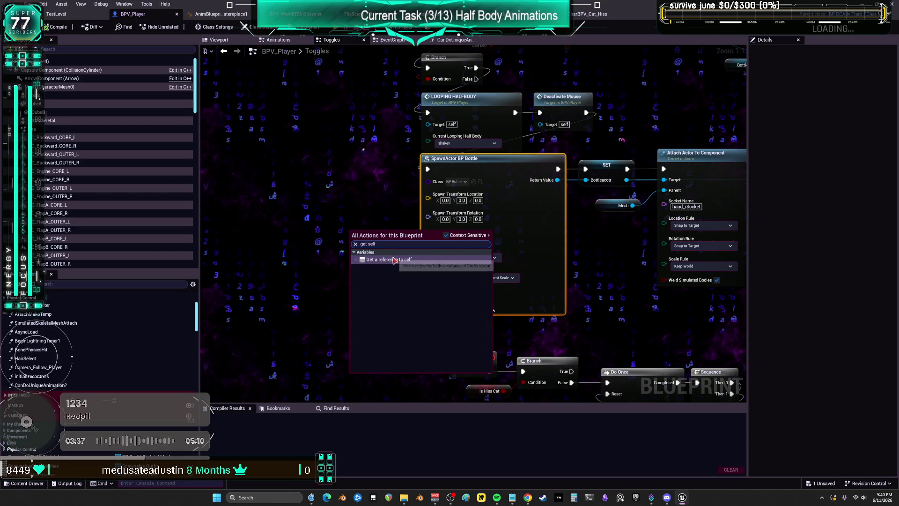
pyautogui.press('Return')
pyautogui.moveTo(386, 233)
pyautogui.mouseDown()
pyautogui.moveTo(412, 295)
pyautogui.moveTo(428, 303)
pyautogui.moveTo(428, 291)
pyautogui.mouseUp()
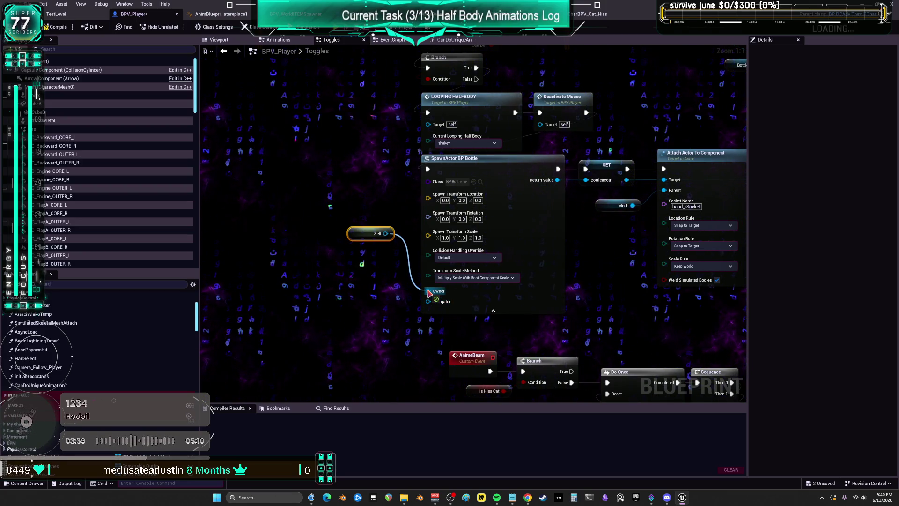
pyautogui.moveTo(373, 233); pyautogui.dragTo(378, 284)
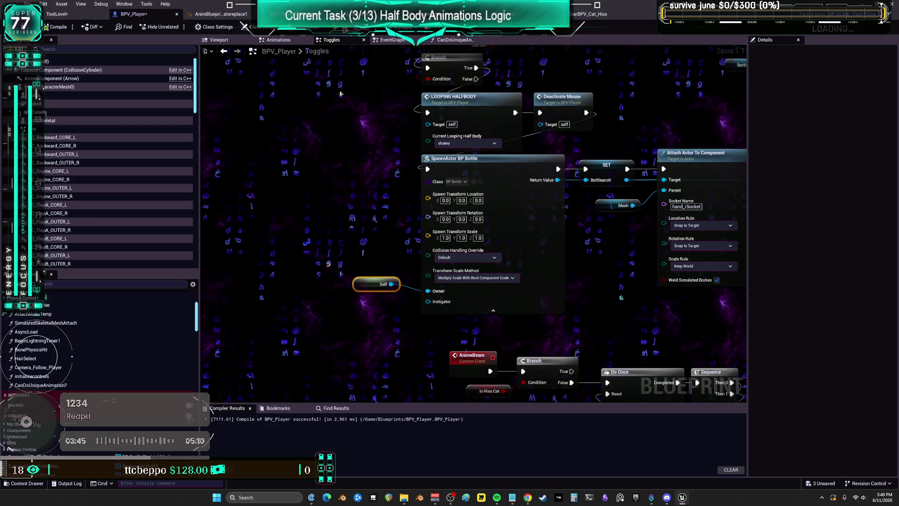
pyautogui.hotkey('alt', 'p')
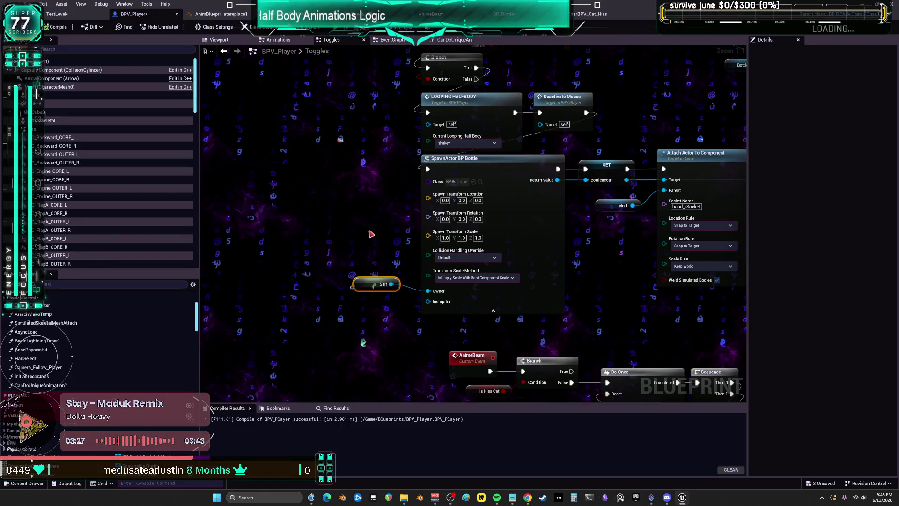
pyautogui.click(369, 232)
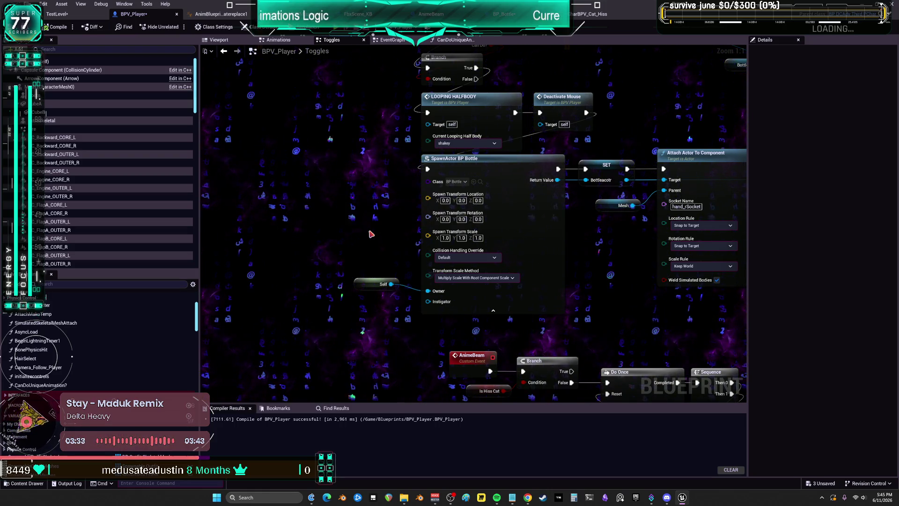
# Step: Route the Branch True output to Deactivate Mouse, break its SpawnActor link, and tidy the nodes
pyautogui.click(562, 99)
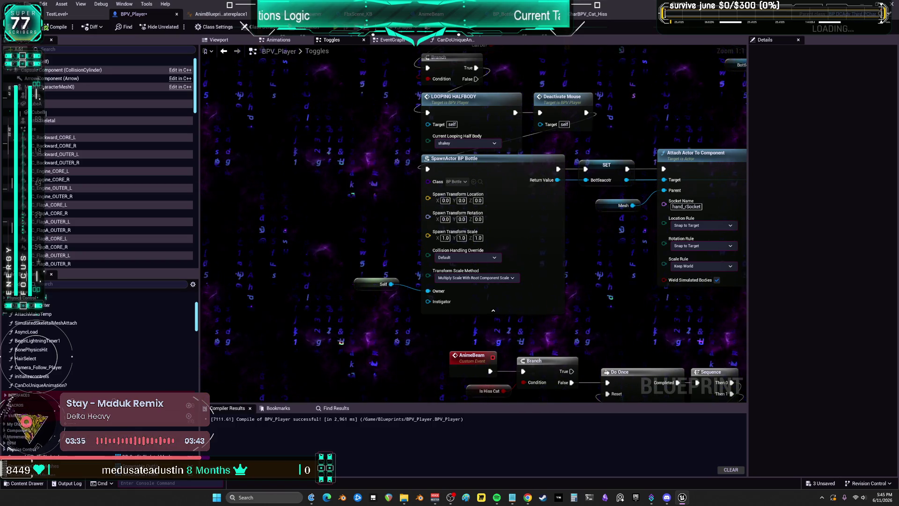
pyautogui.moveTo(615, 219)
pyautogui.mouseDown()
pyautogui.moveTo(553, 291)
pyautogui.moveTo(431, 212)
pyautogui.moveTo(373, 126)
pyautogui.moveTo(432, 175)
pyautogui.mouseUp()
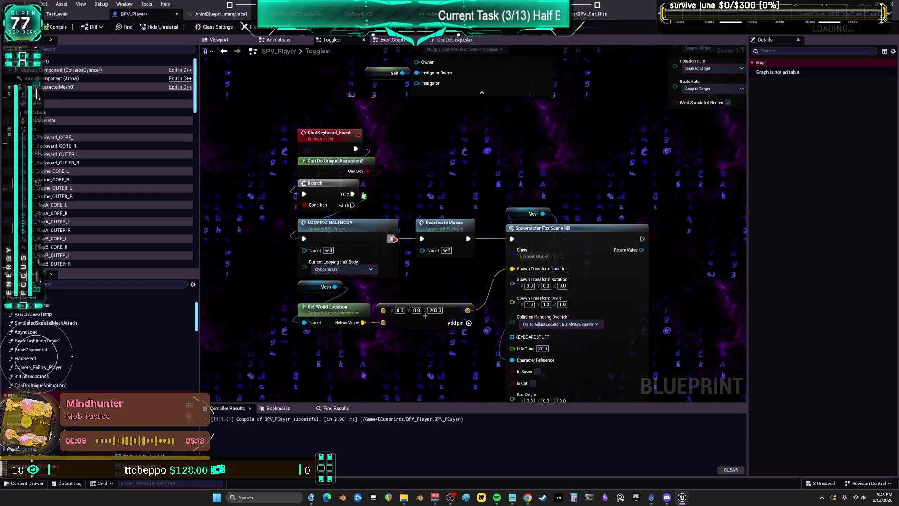
pyautogui.moveTo(434, 224); pyautogui.dragTo(416, 168)
pyautogui.moveTo(391, 239)
pyautogui.mouseDown()
pyautogui.moveTo(502, 254)
pyautogui.moveTo(512, 238)
pyautogui.mouseUp()
pyautogui.moveTo(352, 194)
pyautogui.mouseDown()
pyautogui.moveTo(421, 187)
pyautogui.moveTo(405, 183)
pyautogui.mouseUp()
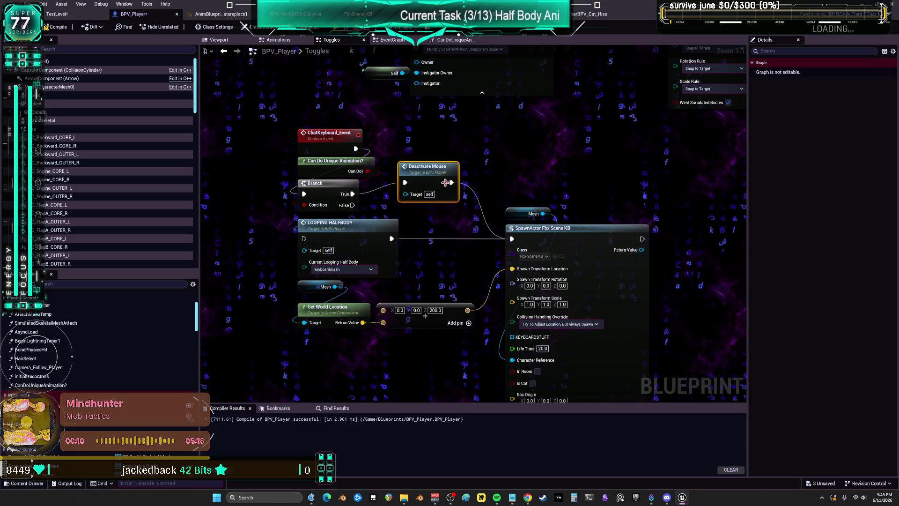
pyautogui.keyDown('alt'); pyautogui.click(451, 183); pyautogui.keyUp('alt')
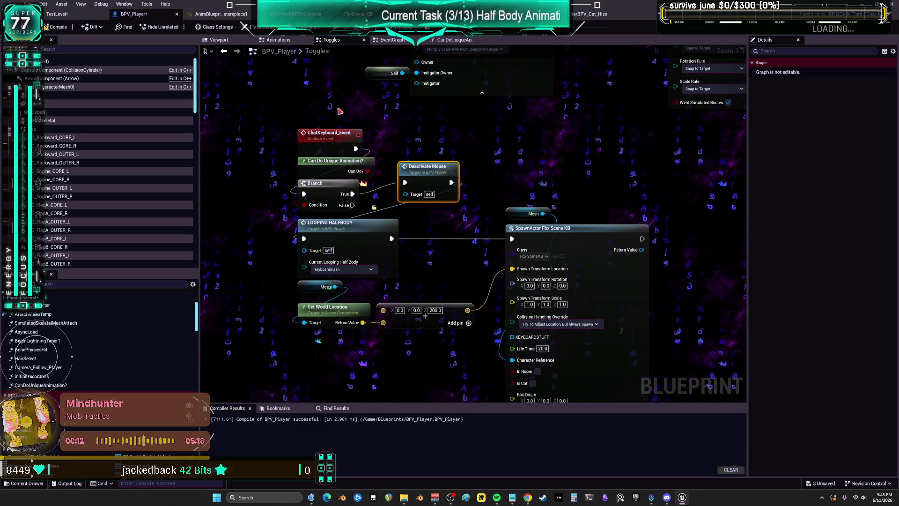
pyautogui.moveTo(288, 213); pyautogui.dragTo(375, 124)
pyautogui.moveTo(331, 193); pyautogui.dragTo(331, 182)
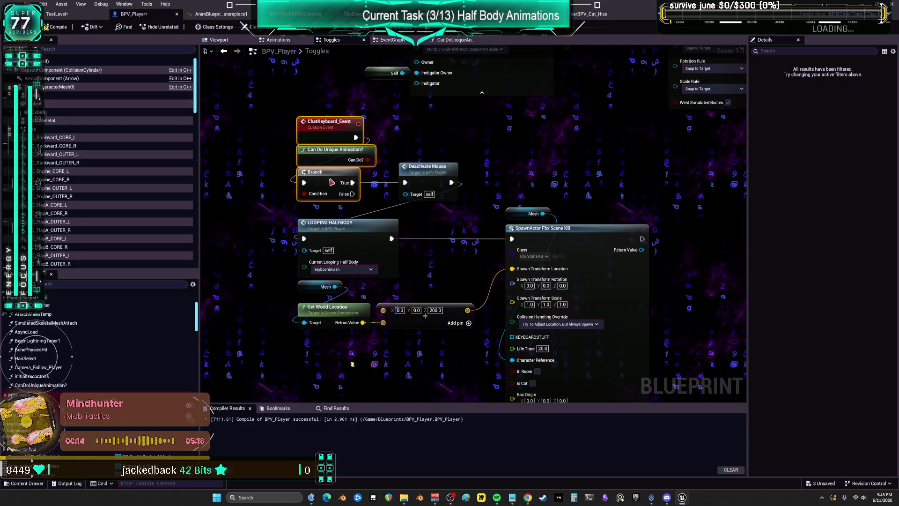
pyautogui.moveTo(563, 152); pyautogui.dragTo(540, 154)
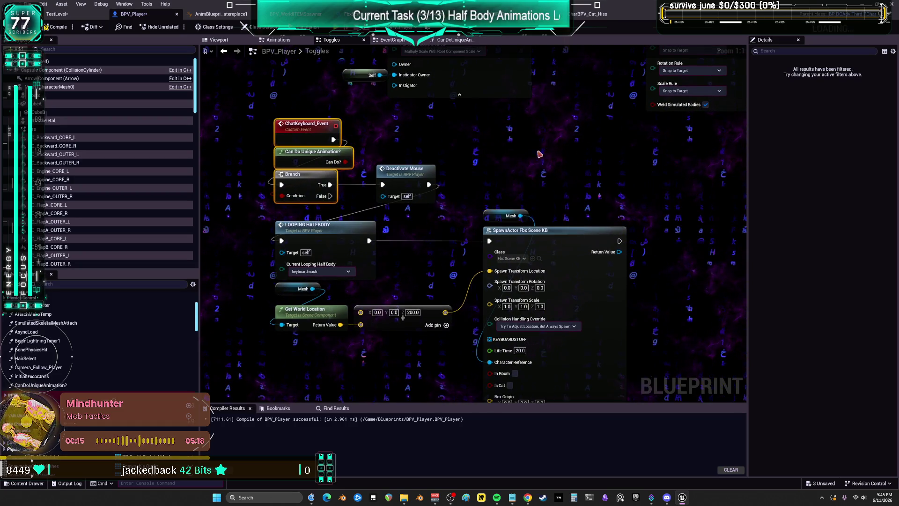
# Step: Compile and save BPV_Player, then start a play-in-editor test
pyautogui.click(58, 27)
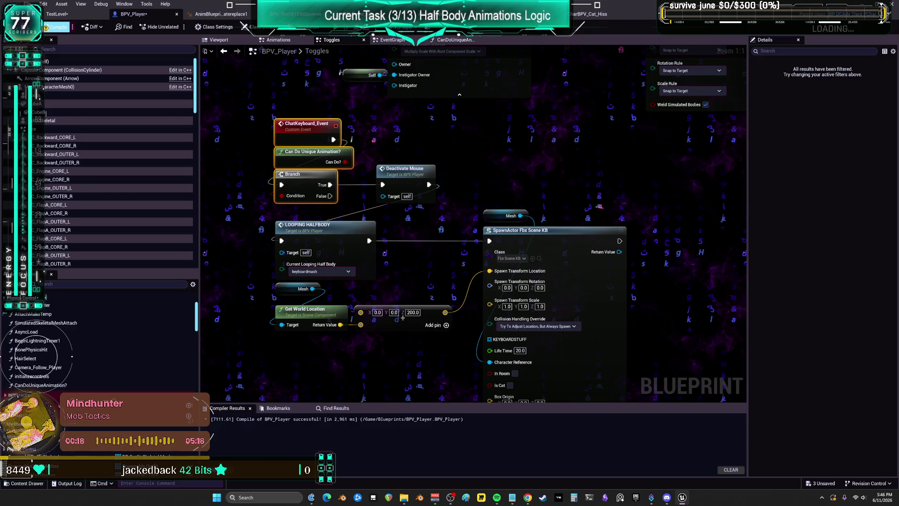
pyautogui.click(29, 4)
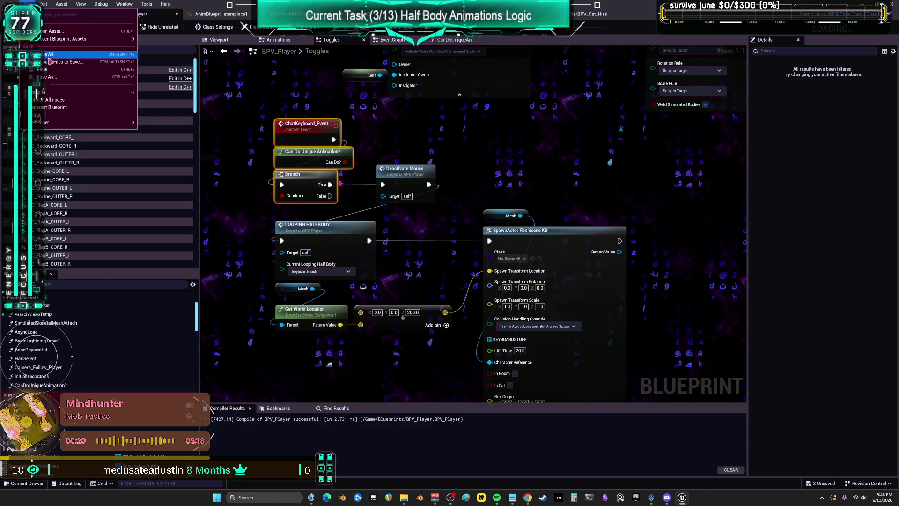
pyautogui.click(51, 58)
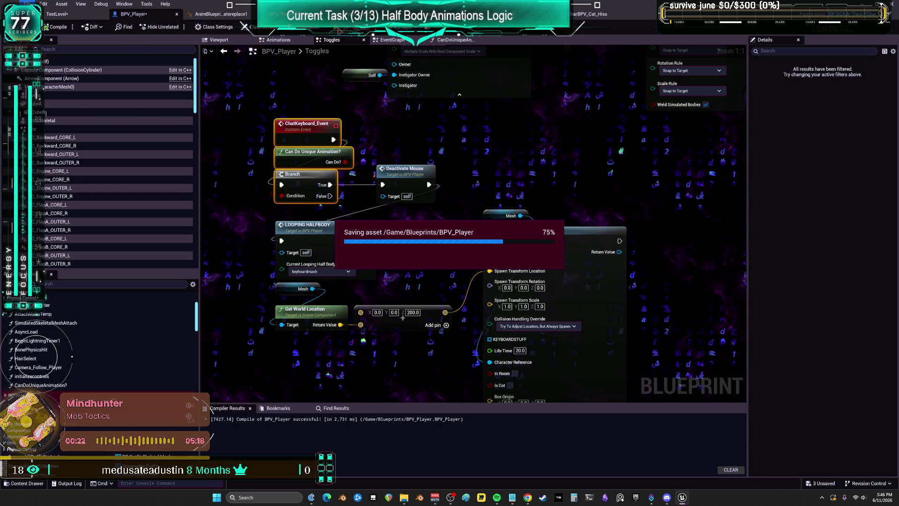
pyautogui.hotkey('alt', 'p')
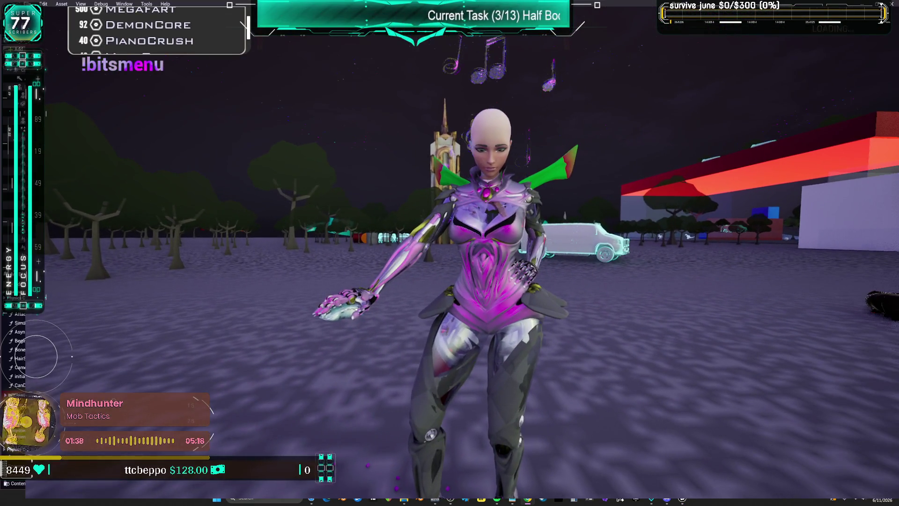
# Step: Leave the game view and return to the blueprint editor
pyautogui.hotkey('alt', 'Tab')
pyautogui.hotkey('alt', 'Tab')
# Step: Stop the play-in-editor session with Esc
pyautogui.press('Escape')
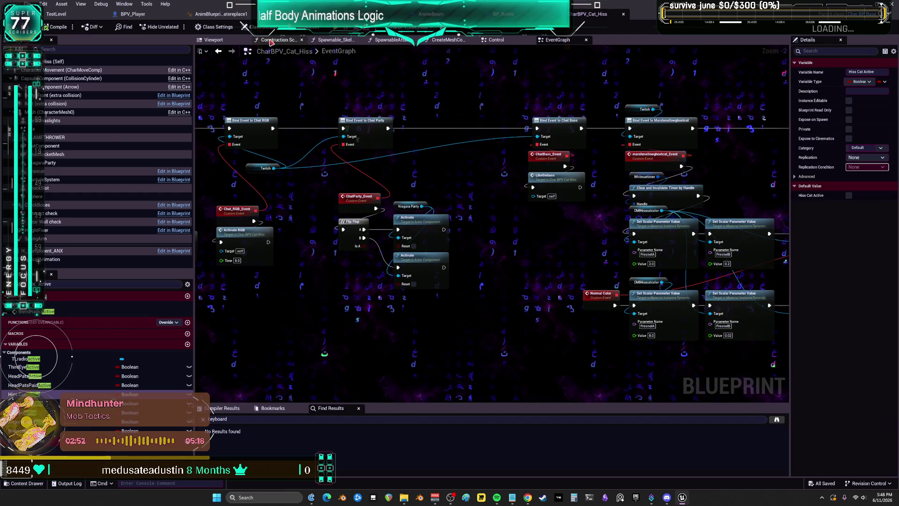
pyautogui.scroll(-6, 426, 198)
pyautogui.scroll(4, 504, 221)
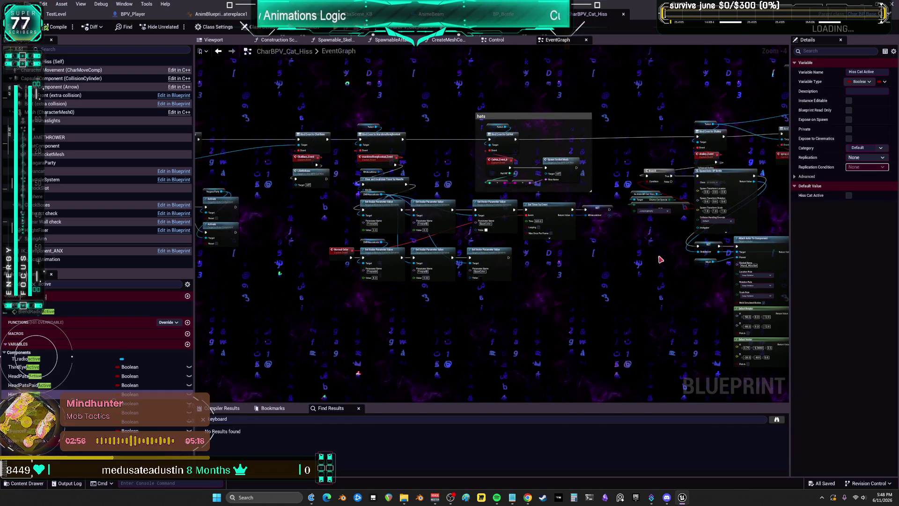
pyautogui.scroll(3, 660, 259)
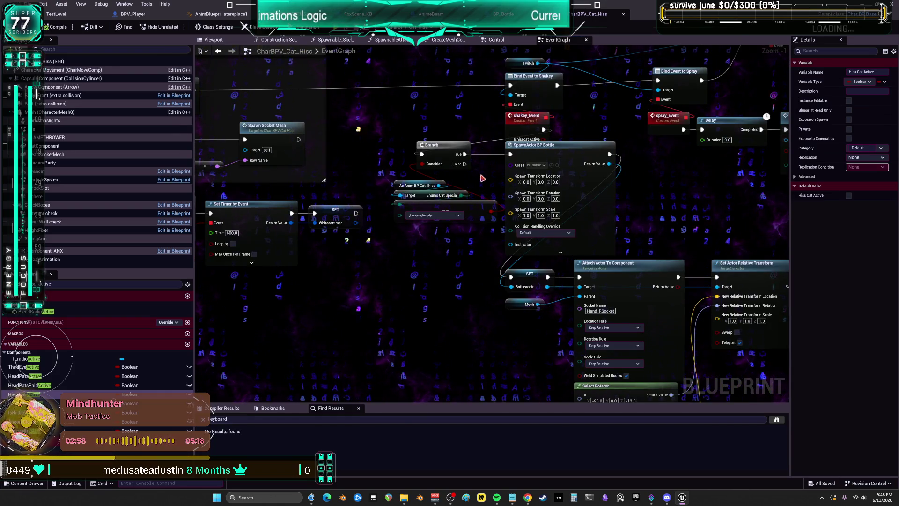
pyautogui.moveTo(696, 193); pyautogui.dragTo(606, 196)
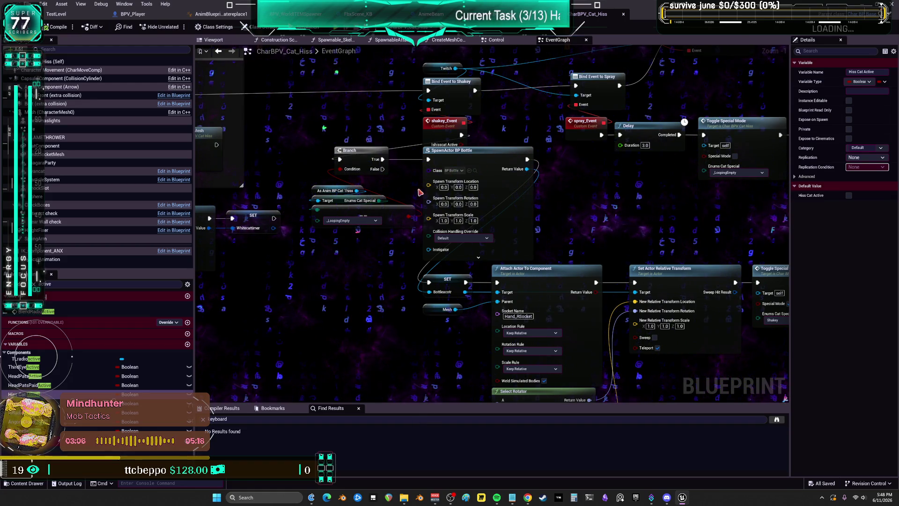
pyautogui.scroll(-4, 541, 180)
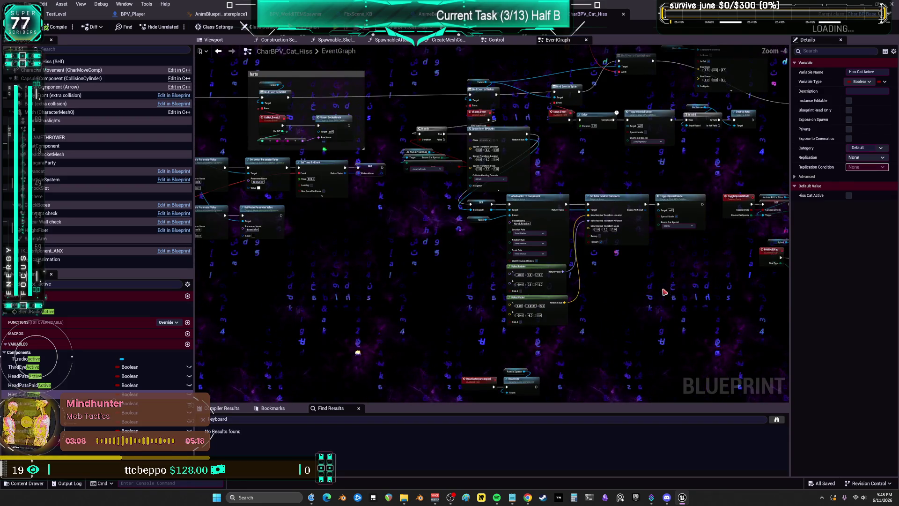
pyautogui.moveTo(684, 339)
pyautogui.mouseDown()
pyautogui.moveTo(436, 184)
pyautogui.moveTo(451, 169)
pyautogui.mouseUp()
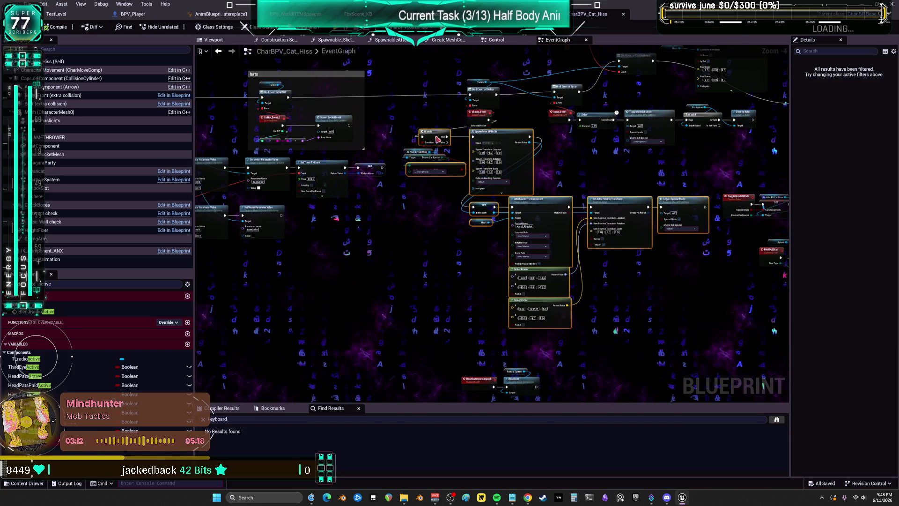
pyautogui.scroll(3, 365, 148)
# Step: Wire Ishisscat Active into the Condition of the new Branch after shakey_Event
pyautogui.click(394, 167)
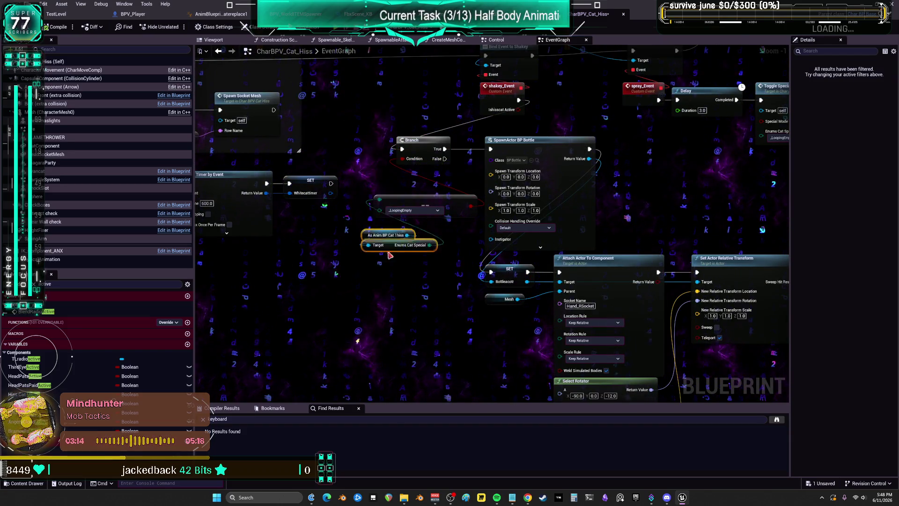
pyautogui.moveTo(547, 110); pyautogui.dragTo(525, 155)
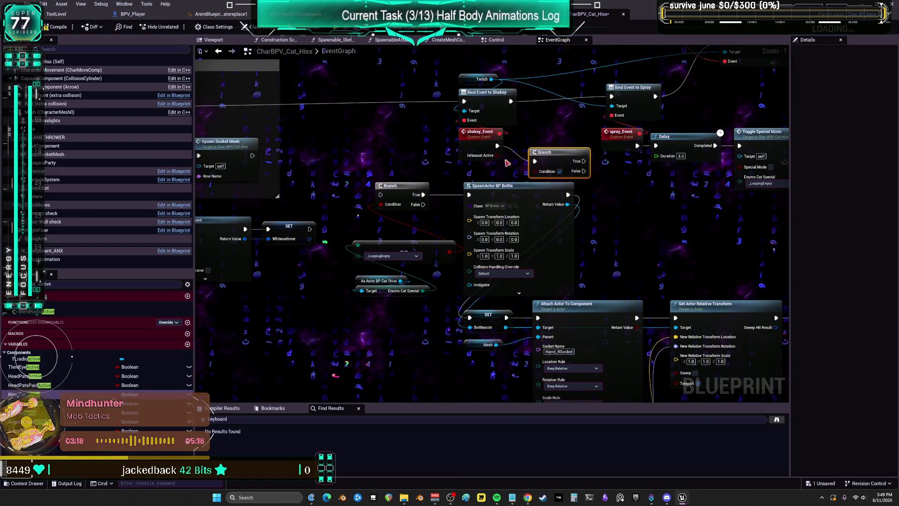
pyautogui.moveTo(530, 177); pyautogui.dragTo(543, 144)
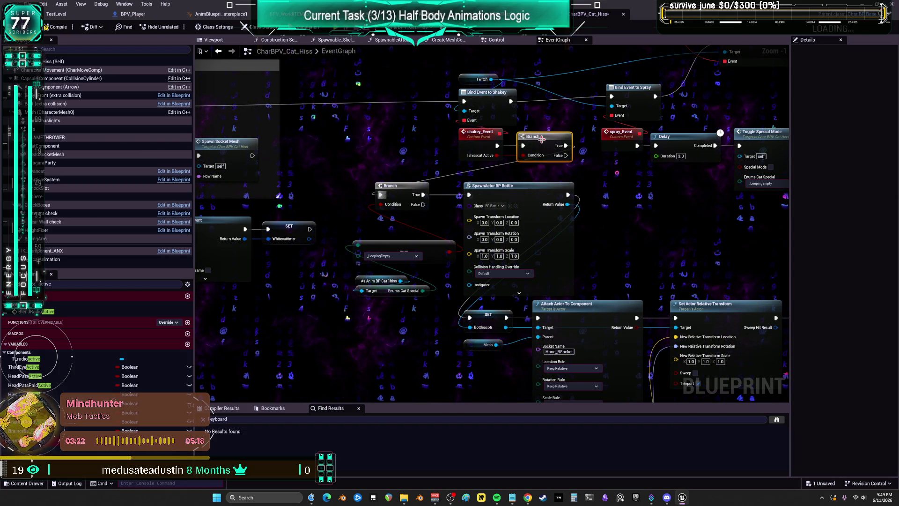
# Step: Pan up past the spray and keyboard spawning nodes to the ChatKeyboard_Event area
pyautogui.scroll(-2, 615, 178)
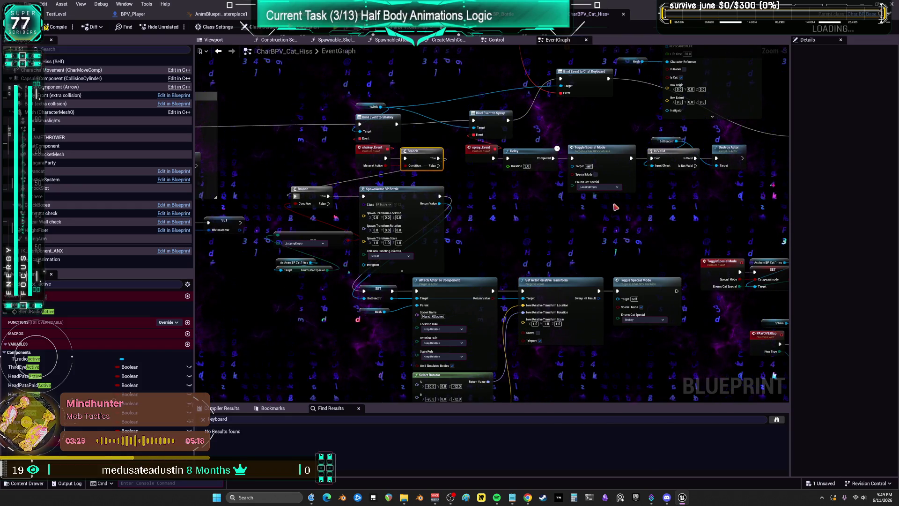
pyautogui.moveTo(615, 206); pyautogui.dragTo(607, 283)
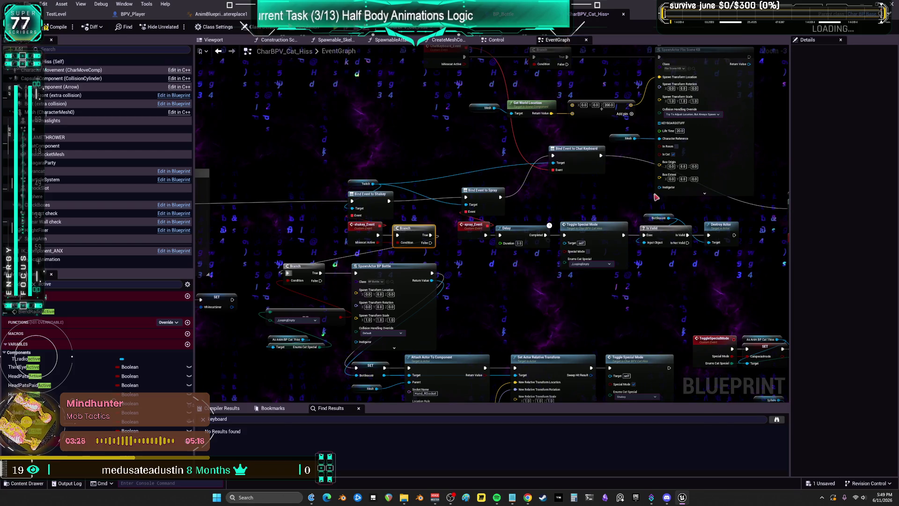
pyautogui.moveTo(656, 197); pyautogui.dragTo(594, 222)
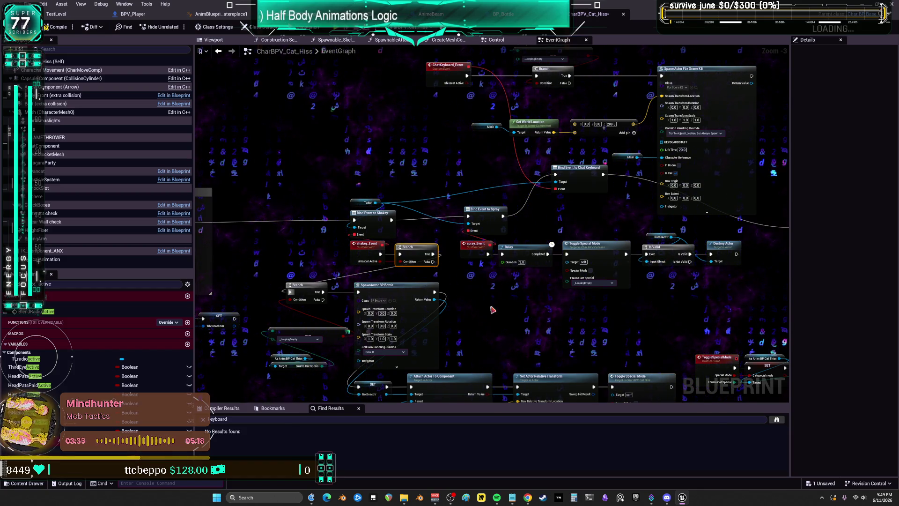
pyautogui.moveTo(516, 300)
pyautogui.mouseDown()
pyautogui.moveTo(498, 239)
pyautogui.moveTo(507, 255)
pyautogui.mouseUp()
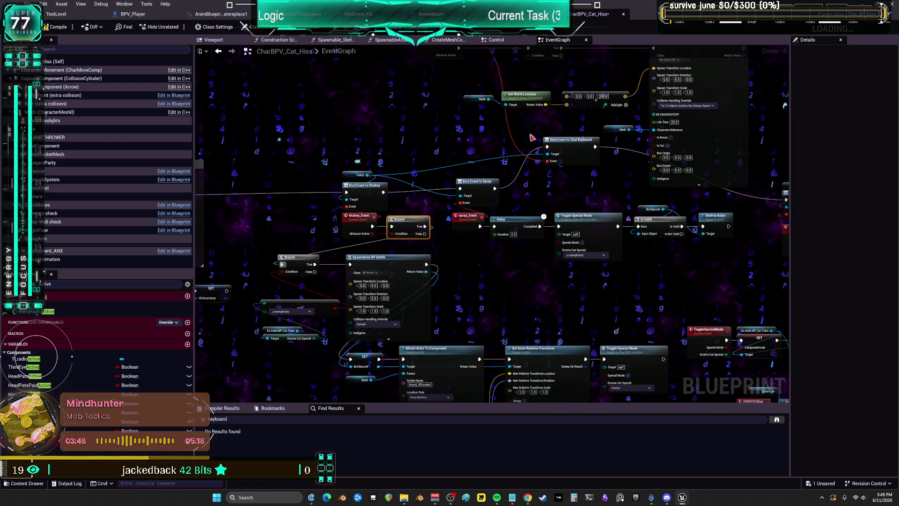
pyautogui.moveTo(582, 170); pyautogui.dragTo(564, 244)
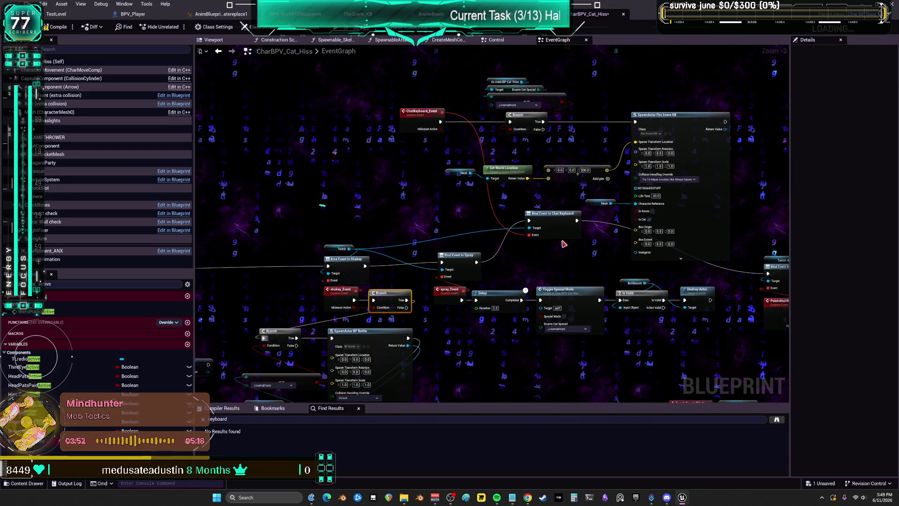
pyautogui.moveTo(451, 155); pyautogui.dragTo(411, 176)
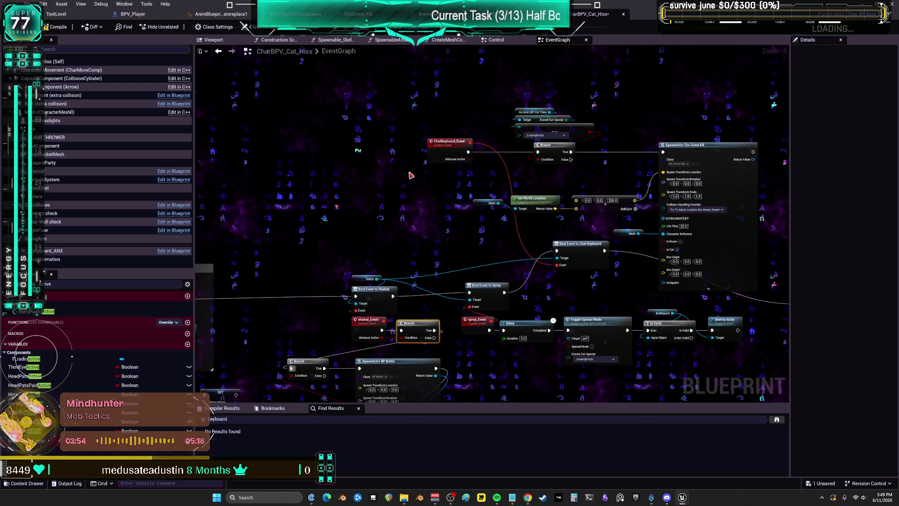
# Step: Put a new Branch on Ishisscat Active after ChatKeyboard_Event, its True output driving the old Branch
pyautogui.scroll(2, 413, 185)
pyautogui.click(413, 185)
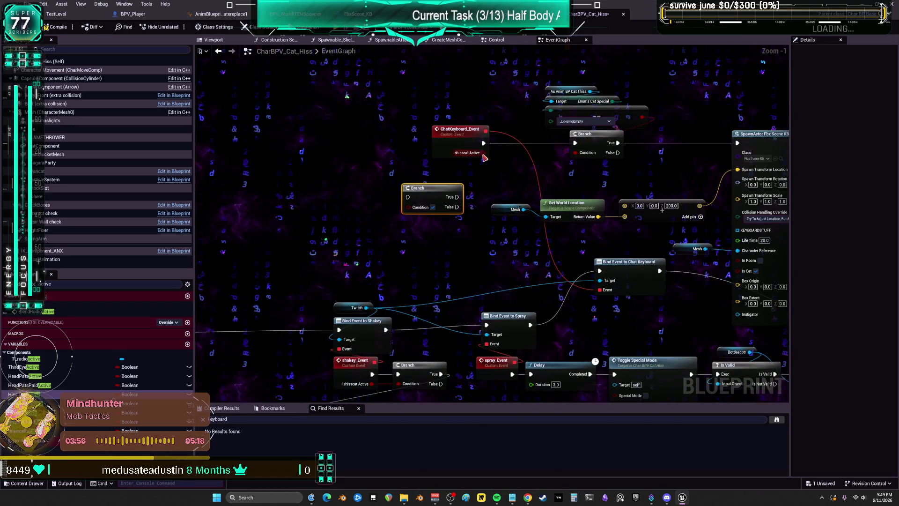
pyautogui.moveTo(417, 202); pyautogui.dragTo(412, 206)
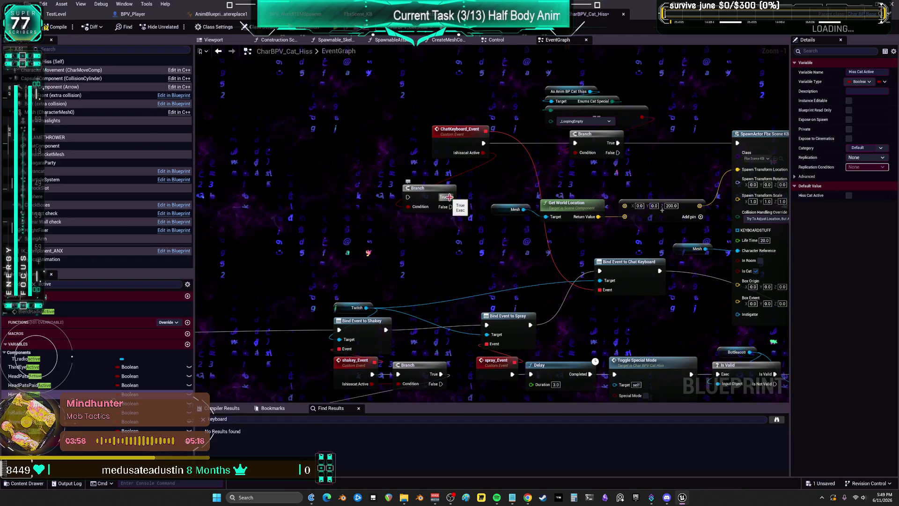
pyautogui.moveTo(575, 145); pyautogui.dragTo(576, 144)
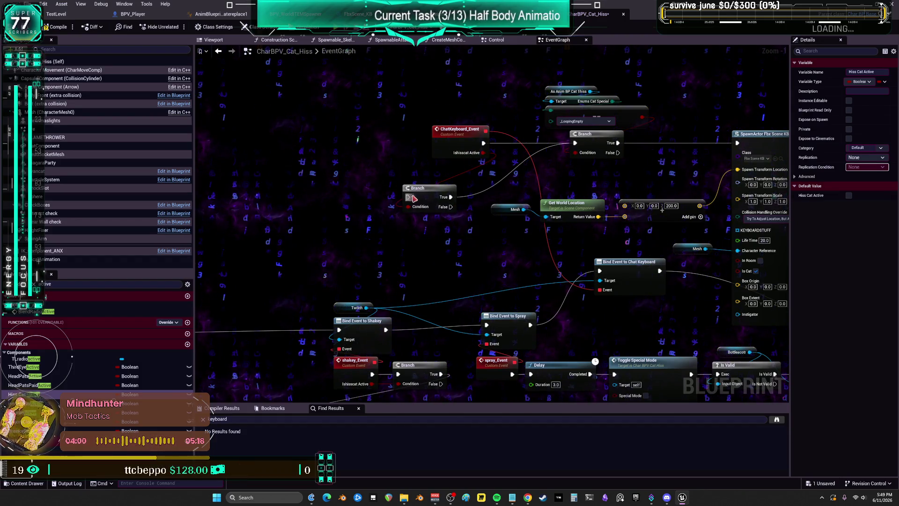
pyautogui.click(458, 137)
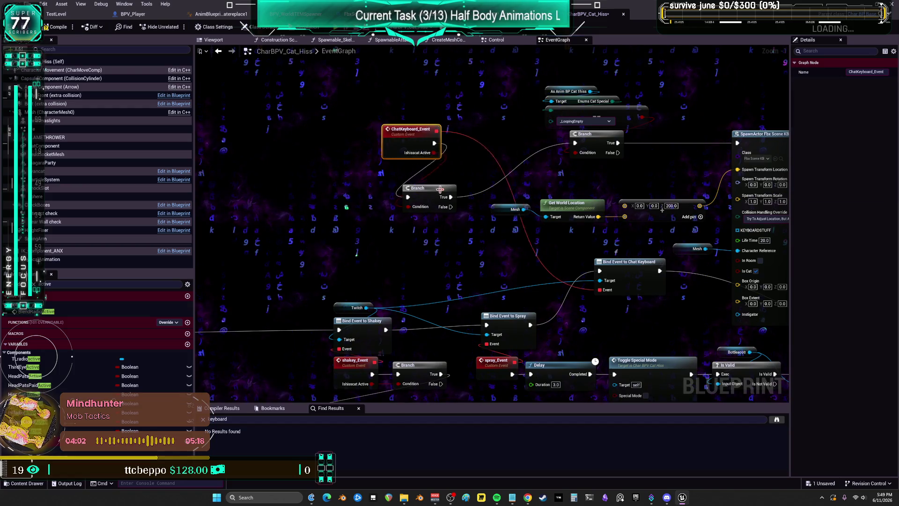
pyautogui.moveTo(440, 189); pyautogui.dragTo(502, 139)
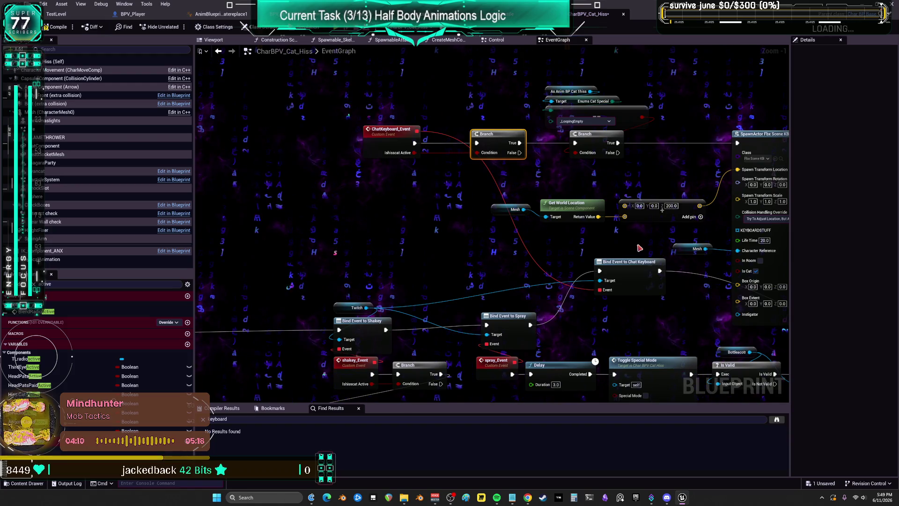
# Step: Dismiss the node action list and switch over to the BPV_Player blueprint
pyautogui.scroll(-2, 586, 346)
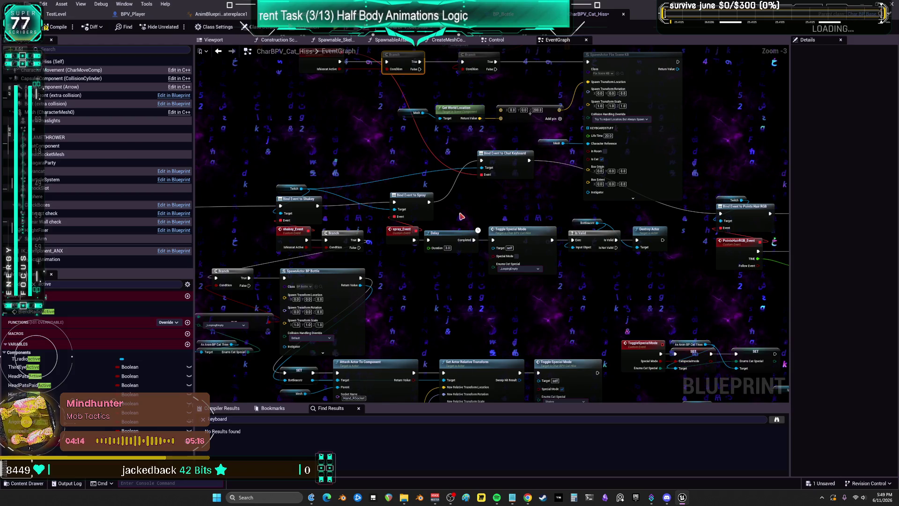
pyautogui.press('Escape')
pyautogui.scroll(3, 465, 257)
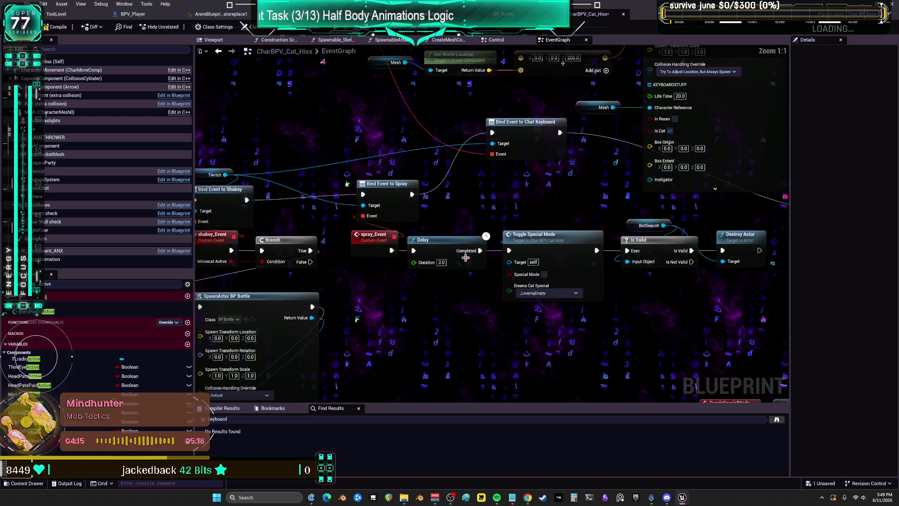
pyautogui.click(374, 248)
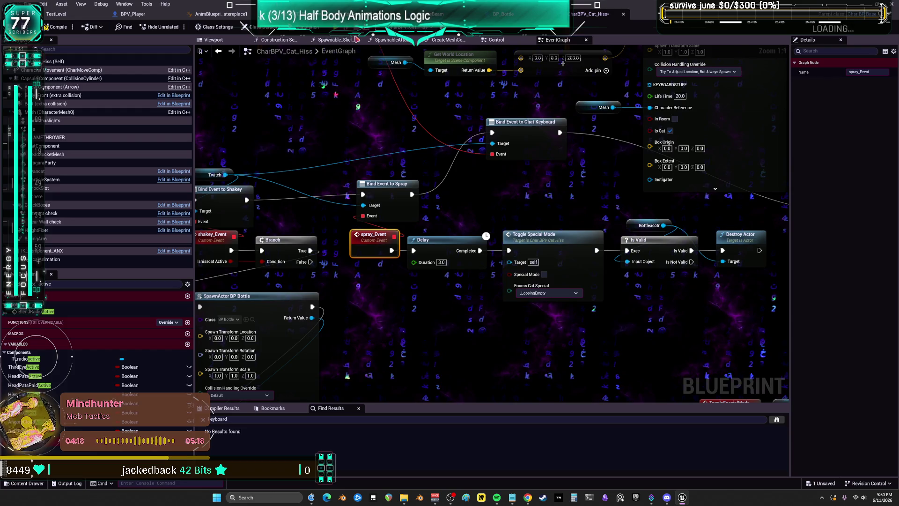
pyautogui.click(133, 14)
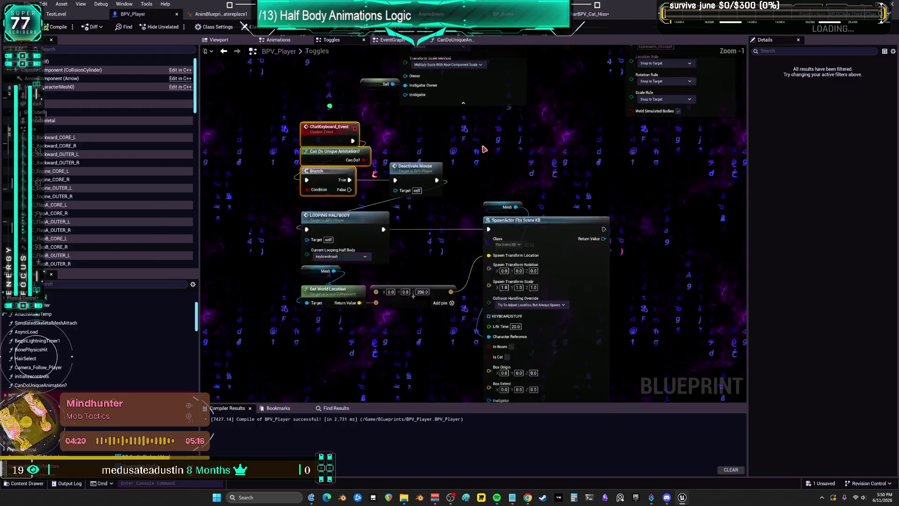
# Step: Inspect the ShakeySpray event in the Toggles graph, then switch to BPV_Player's EventGraph
pyautogui.scroll(3, 499, 164)
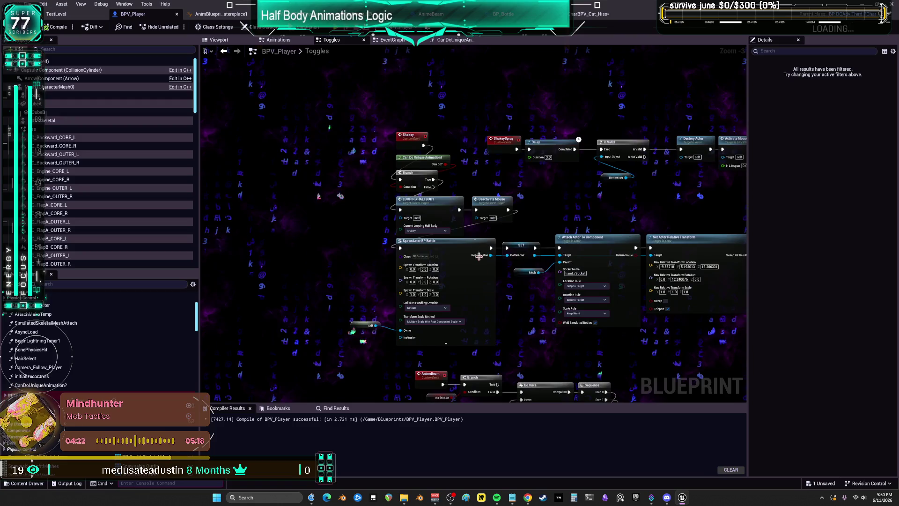
pyautogui.moveTo(500, 164)
pyautogui.mouseDown()
pyautogui.moveTo(370, 173)
pyautogui.moveTo(502, 264)
pyautogui.mouseUp()
pyautogui.click(426, 165)
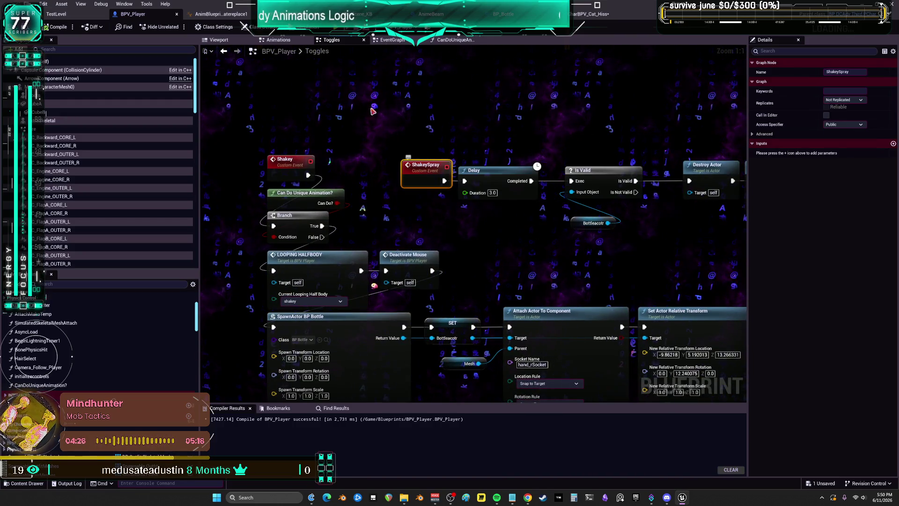
pyautogui.click(394, 40)
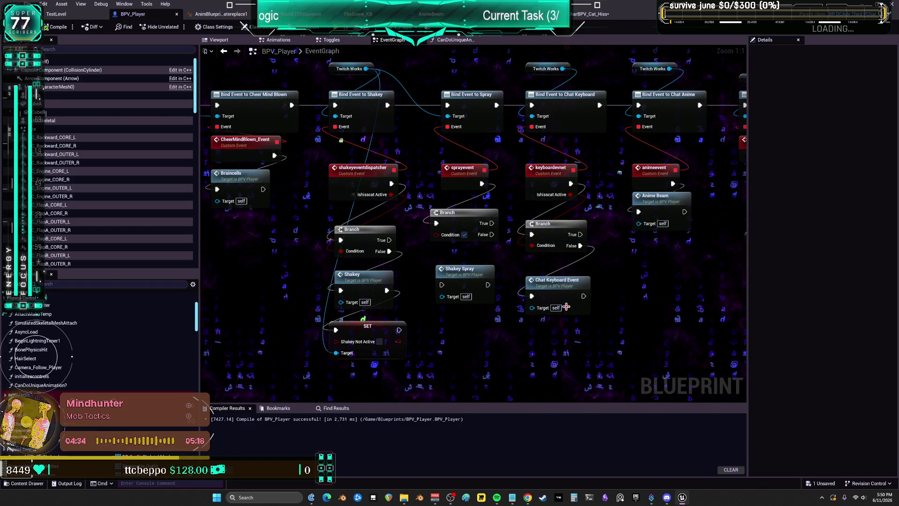
# Step: Move the Chat Keyboard Event and Branch into place, then open CanDoUniqueAnimation? through the Toggles graph
pyautogui.moveTo(553, 296); pyautogui.dragTo(554, 279)
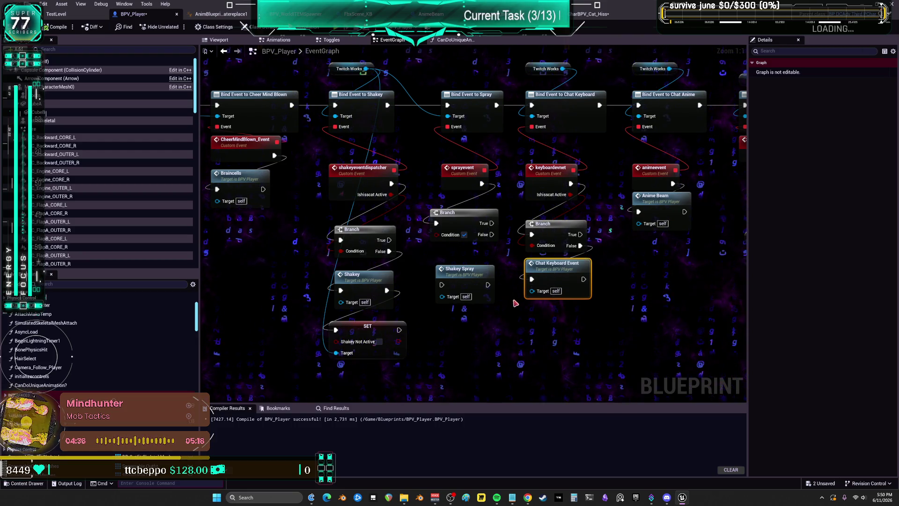
pyautogui.moveTo(556, 225); pyautogui.dragTo(545, 219)
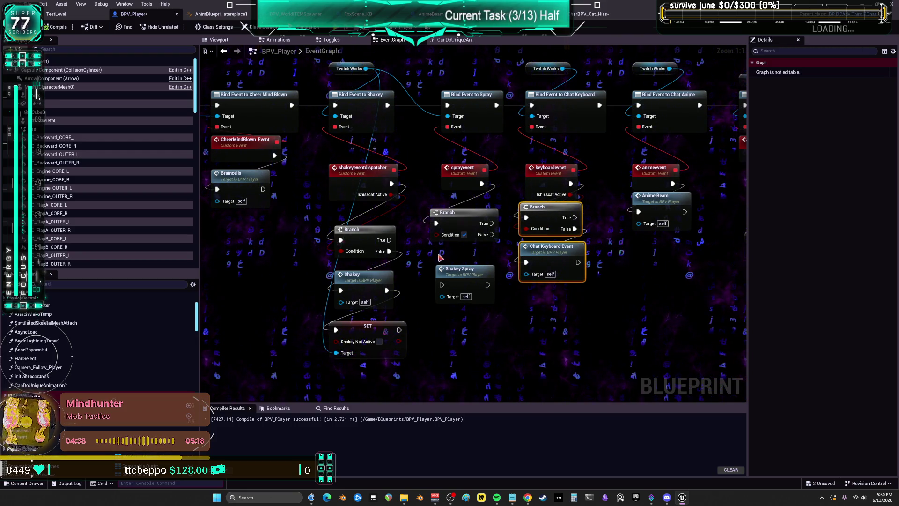
pyautogui.moveTo(398, 208); pyautogui.dragTo(413, 208)
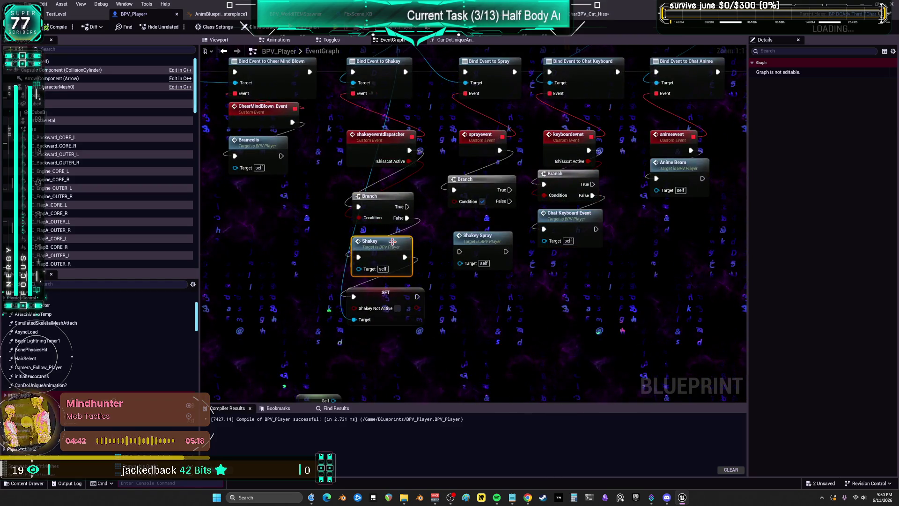
pyautogui.doubleClick(394, 242)
pyautogui.doubleClick(484, 247)
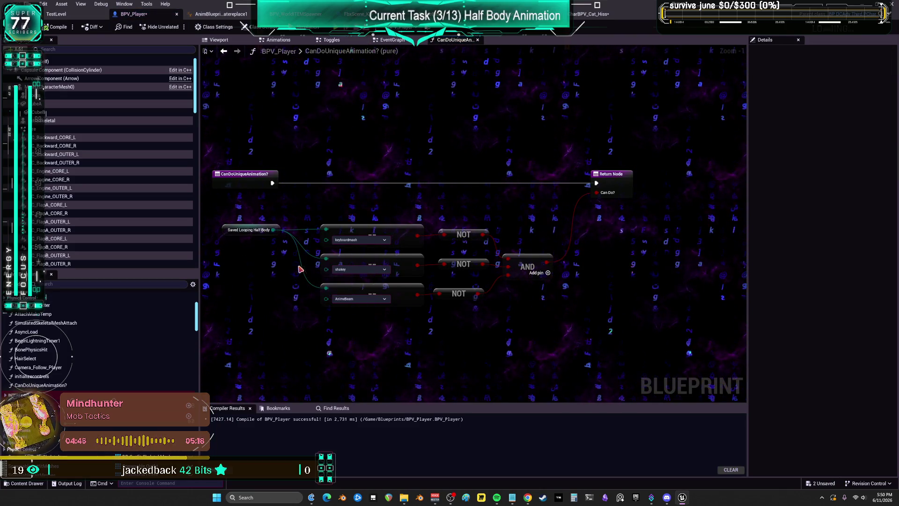
# Step: Copy the Saved Looping Half Body shakey check nodes and go back to the EventGraph
pyautogui.moveTo(301, 255); pyautogui.dragTo(330, 259)
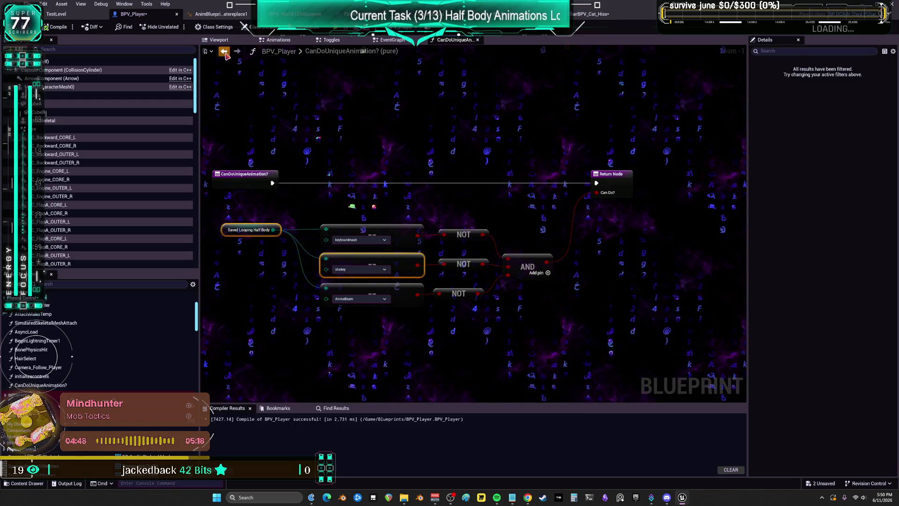
pyautogui.hotkey('alt', 'Left')
pyautogui.moveTo(597, 264); pyautogui.dragTo(488, 152)
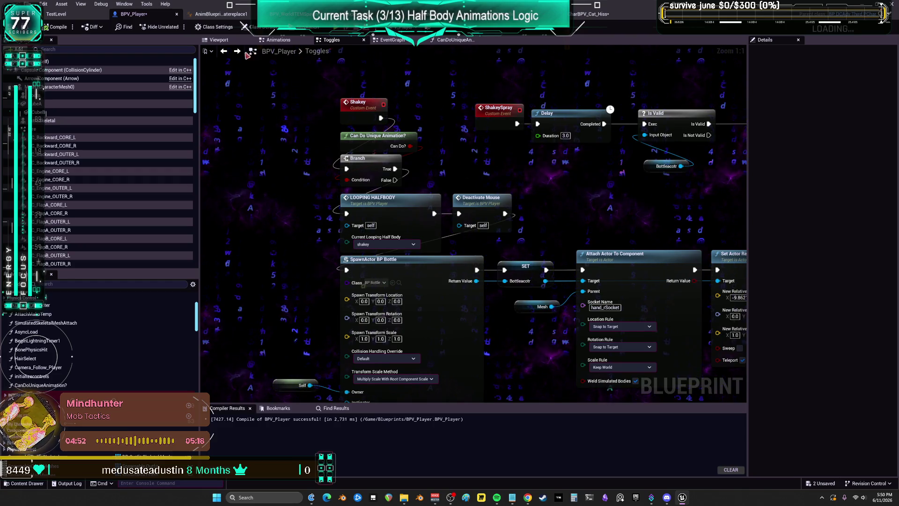
pyautogui.click(224, 52)
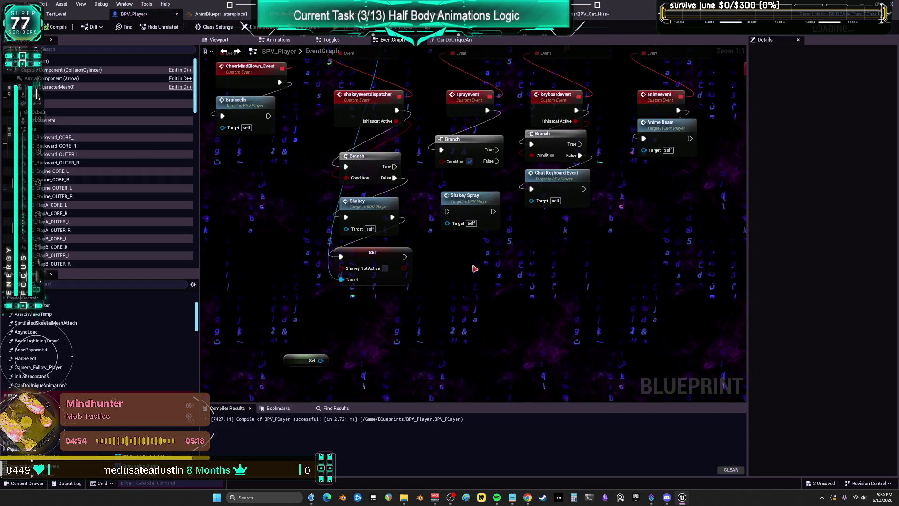
# Step: Paste the Saved Looping Half Body shakey check and wire it into the spray Branch condition
pyautogui.hotkey('ctrl', 'v')
pyautogui.moveTo(469, 260); pyautogui.dragTo(526, 260)
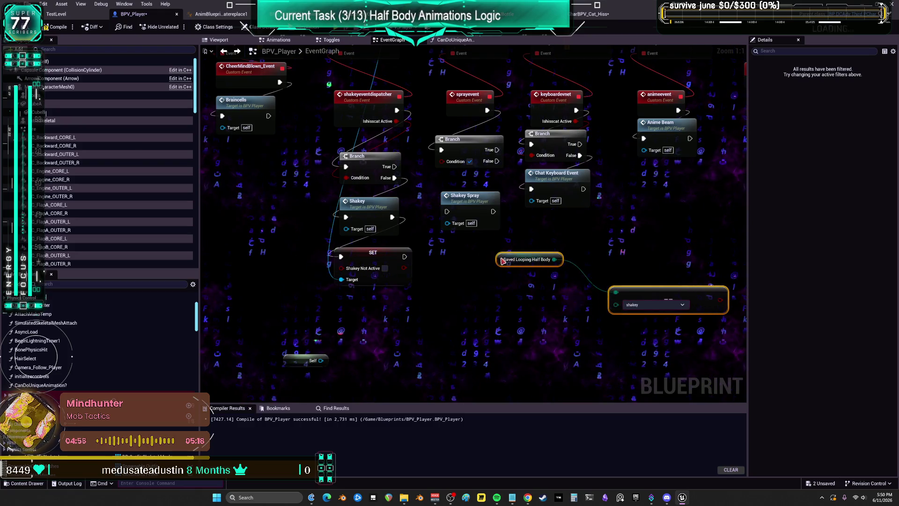
pyautogui.click(595, 270)
pyautogui.moveTo(554, 296); pyautogui.dragTo(517, 283)
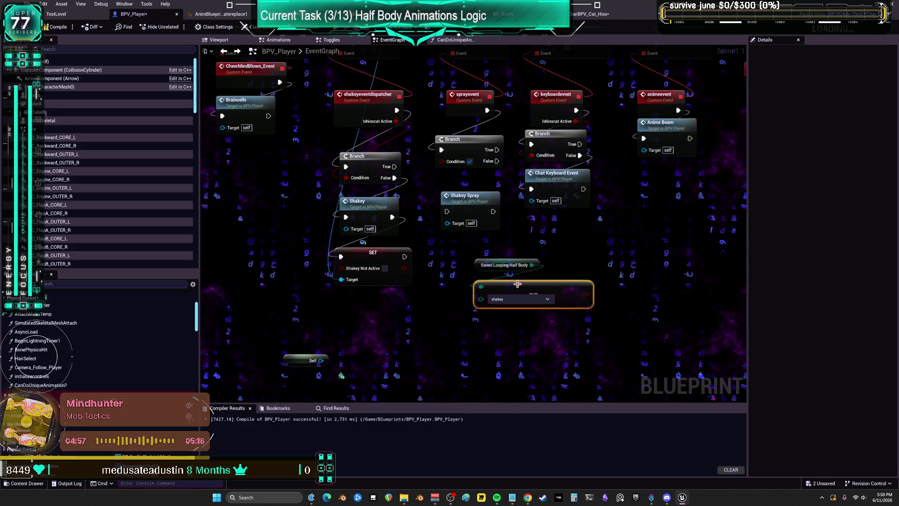
pyautogui.click(604, 266)
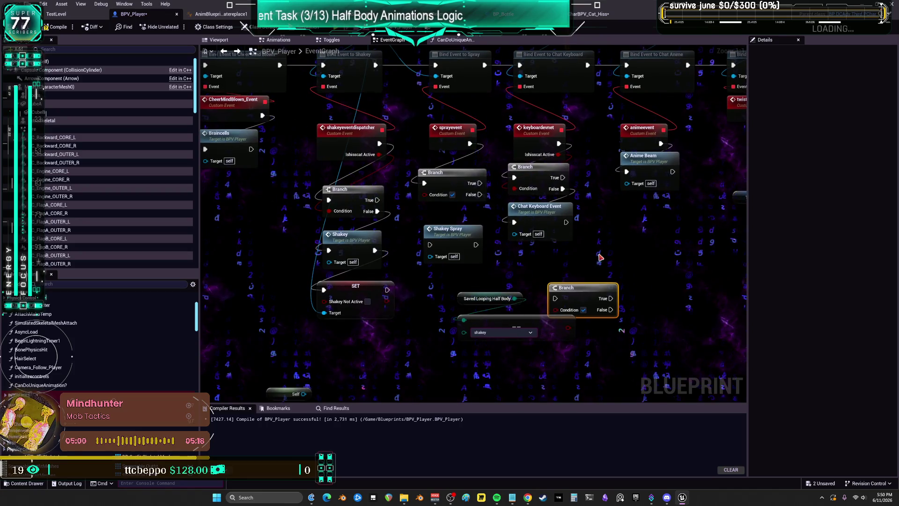
pyautogui.press('Delete')
pyautogui.moveTo(568, 327)
pyautogui.mouseDown()
pyautogui.moveTo(424, 194)
pyautogui.moveTo(429, 244)
pyautogui.moveTo(473, 215)
pyautogui.mouseUp()
pyautogui.moveTo(405, 189)
pyautogui.mouseDown()
pyautogui.moveTo(421, 235)
pyautogui.moveTo(422, 195)
pyautogui.mouseUp()
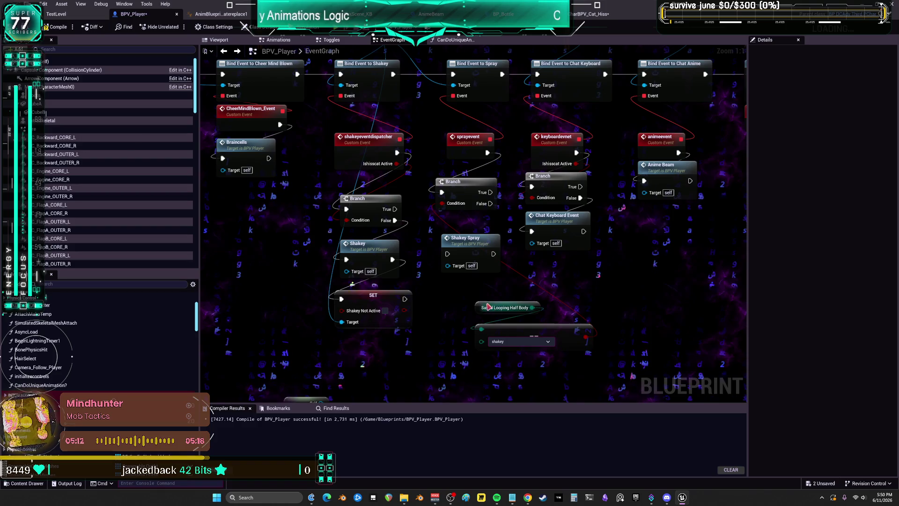
# Step: Place Shakey Spray beneath the spray Branch, wire Branch True into it, then switch to CharBPV_Cat_Hiss
pyautogui.rightClick(551, 277)
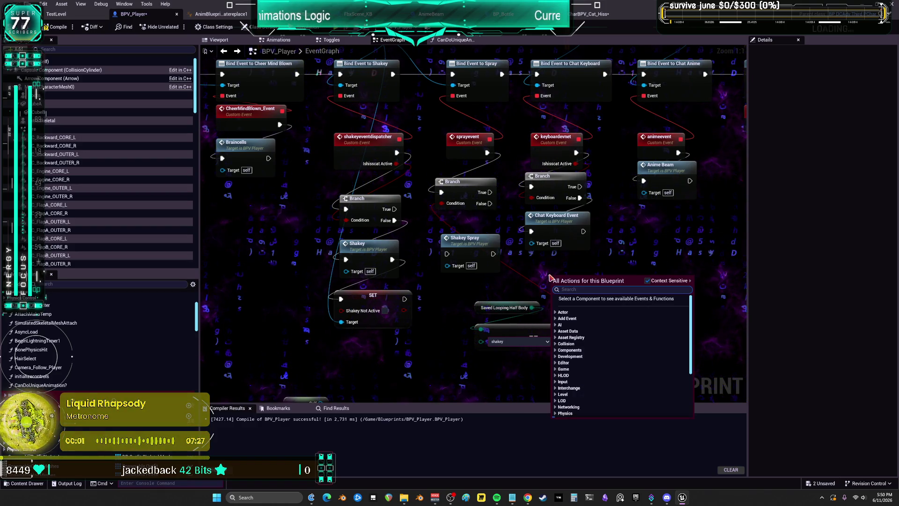
pyautogui.write('hissc')
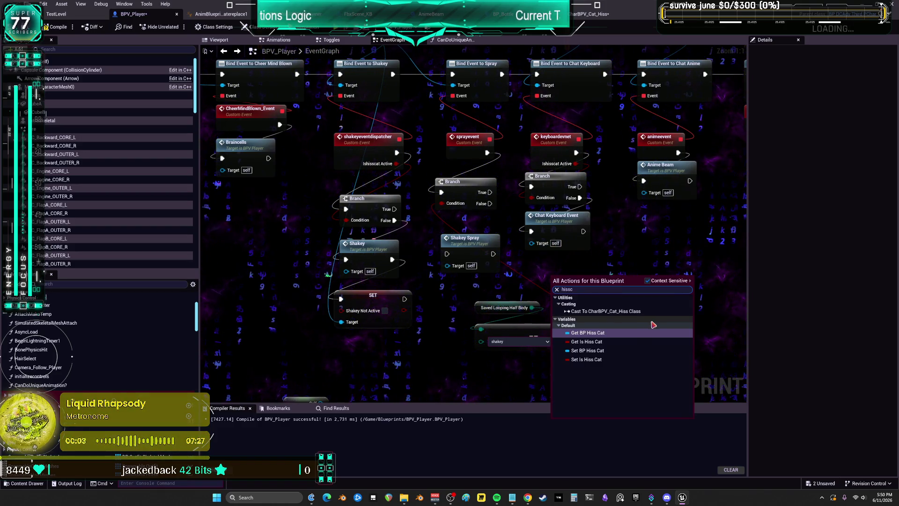
pyautogui.click(611, 344)
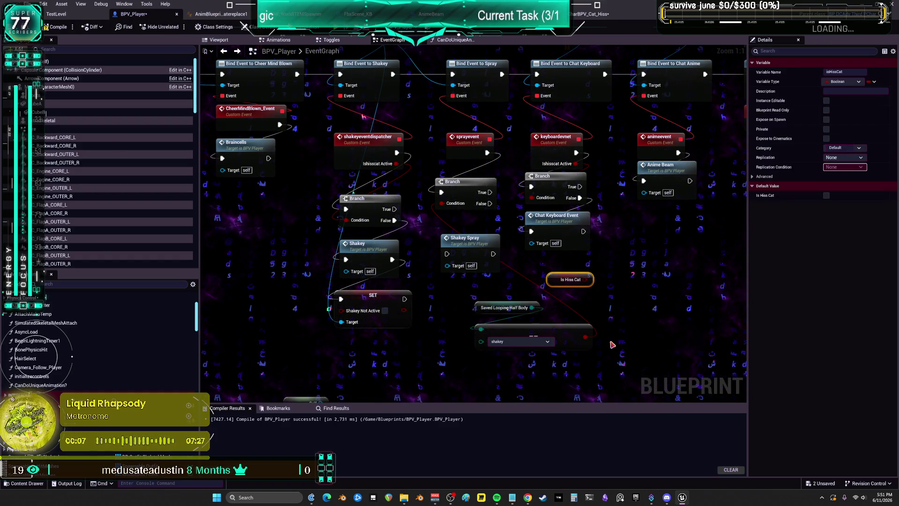
pyautogui.press('Delete')
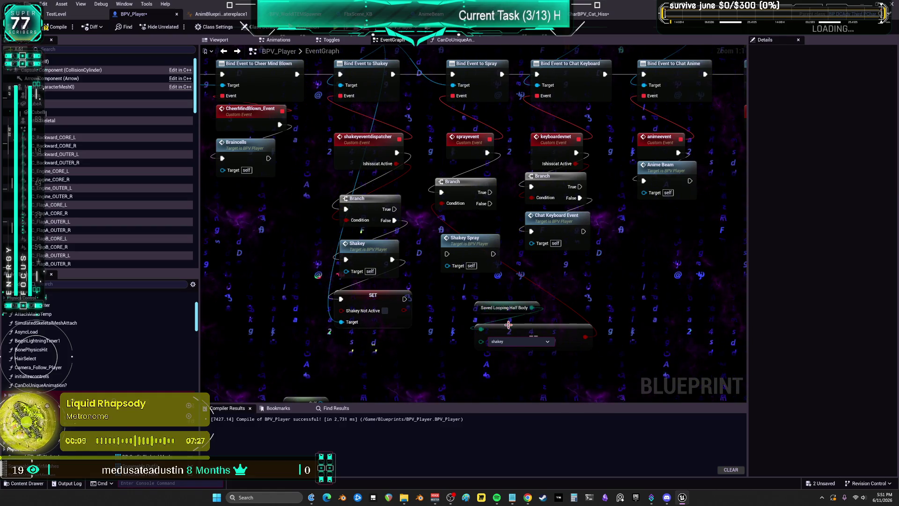
pyautogui.moveTo(459, 245)
pyautogui.mouseDown()
pyautogui.moveTo(533, 380)
pyautogui.moveTo(493, 362)
pyautogui.mouseUp()
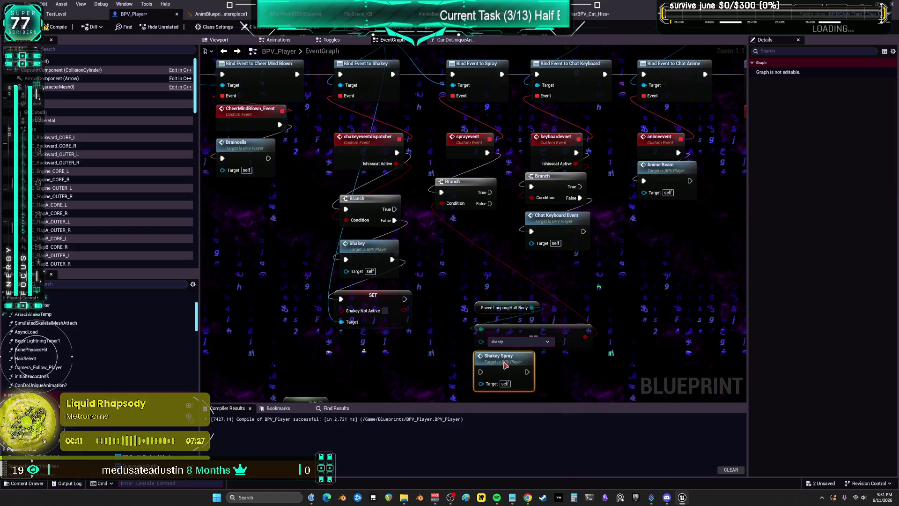
pyautogui.moveTo(600, 356); pyautogui.dragTo(515, 304)
pyautogui.moveTo(528, 335); pyautogui.dragTo(494, 302)
pyautogui.moveTo(498, 357); pyautogui.dragTo(470, 335)
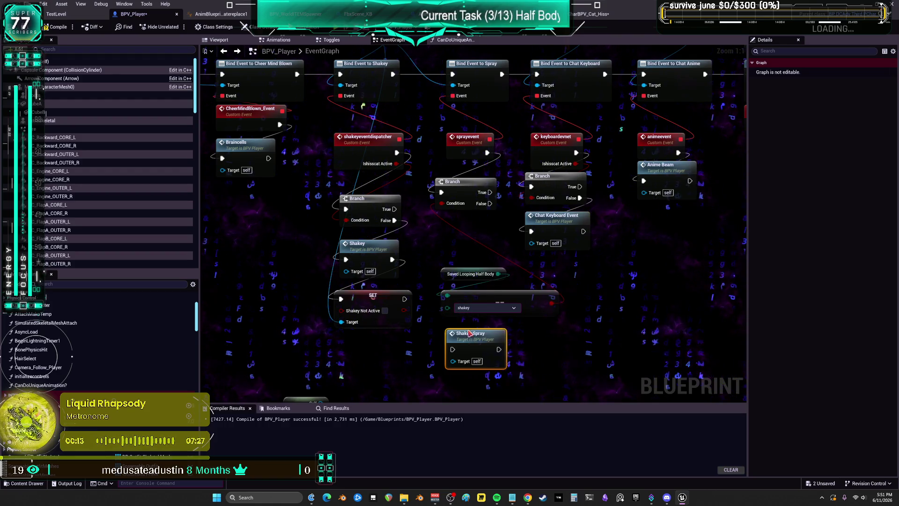
pyautogui.moveTo(490, 192)
pyautogui.mouseDown()
pyautogui.moveTo(534, 211)
pyautogui.moveTo(473, 249)
pyautogui.moveTo(454, 349)
pyautogui.moveTo(453, 229)
pyautogui.mouseUp()
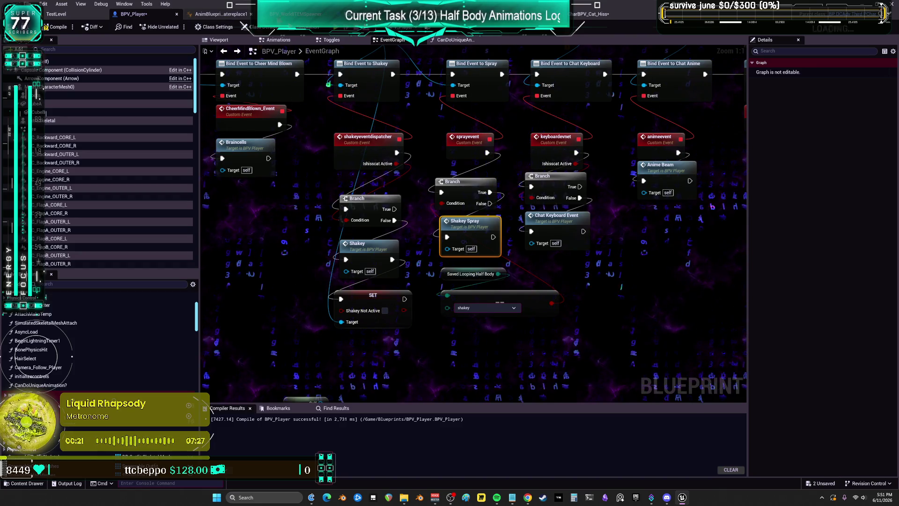
pyautogui.click(592, 14)
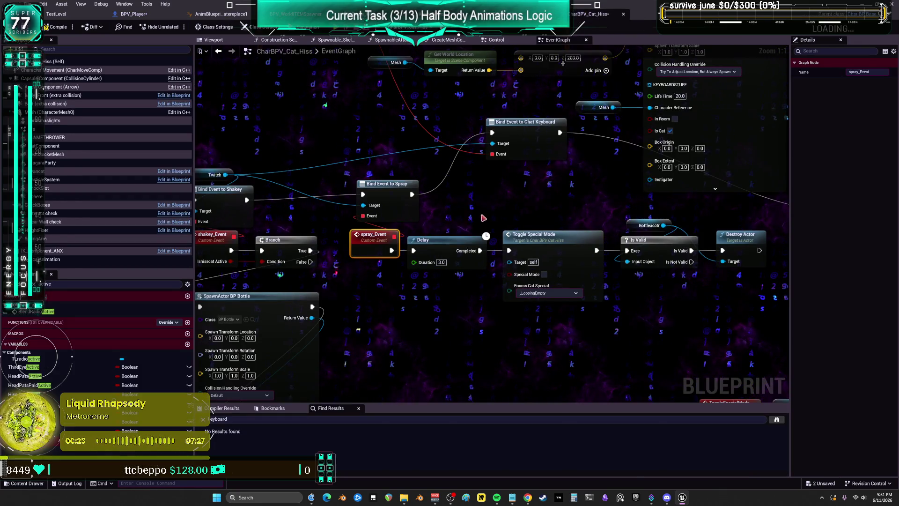
pyautogui.moveTo(413, 243)
pyautogui.mouseDown()
pyautogui.moveTo(499, 213)
pyautogui.moveTo(648, 107)
pyautogui.mouseUp()
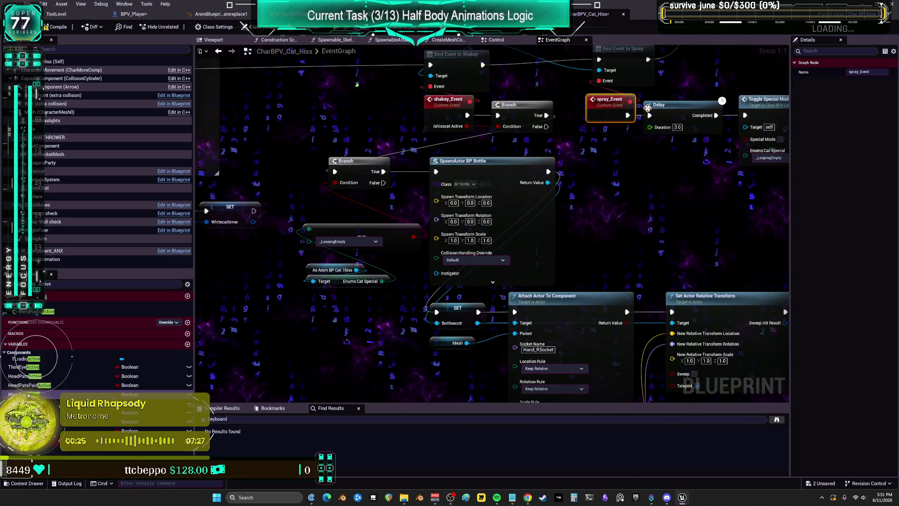
pyautogui.moveTo(360, 329); pyautogui.dragTo(348, 239)
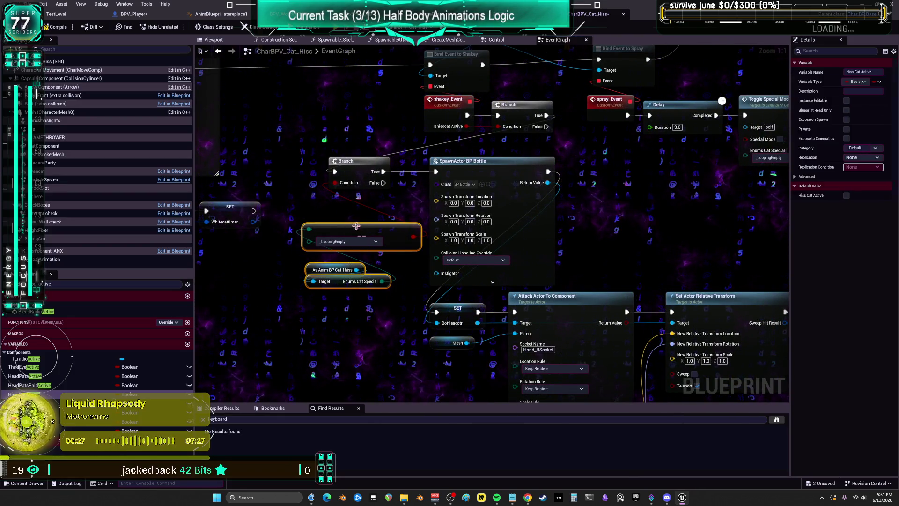
pyautogui.moveTo(651, 198); pyautogui.dragTo(518, 231)
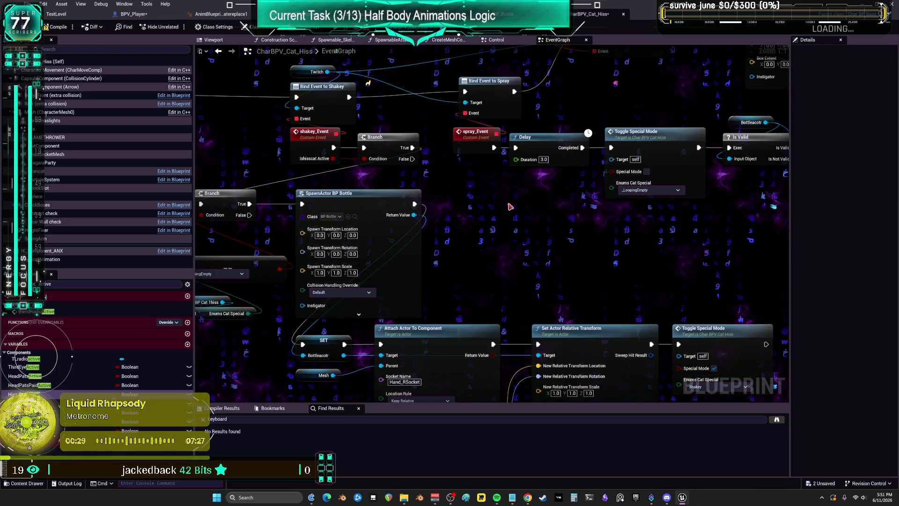
pyautogui.hotkey('ctrl', 'c')
pyautogui.hotkey('ctrl', 'v')
pyautogui.moveTo(581, 196)
pyautogui.mouseDown()
pyautogui.moveTo(589, 213)
pyautogui.moveTo(505, 208)
pyautogui.mouseUp()
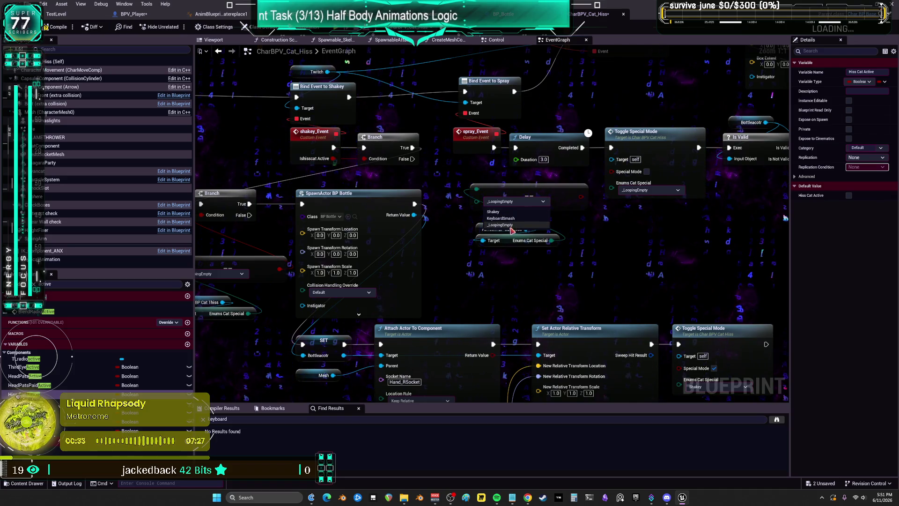
pyautogui.moveTo(560, 306); pyautogui.dragTo(518, 223)
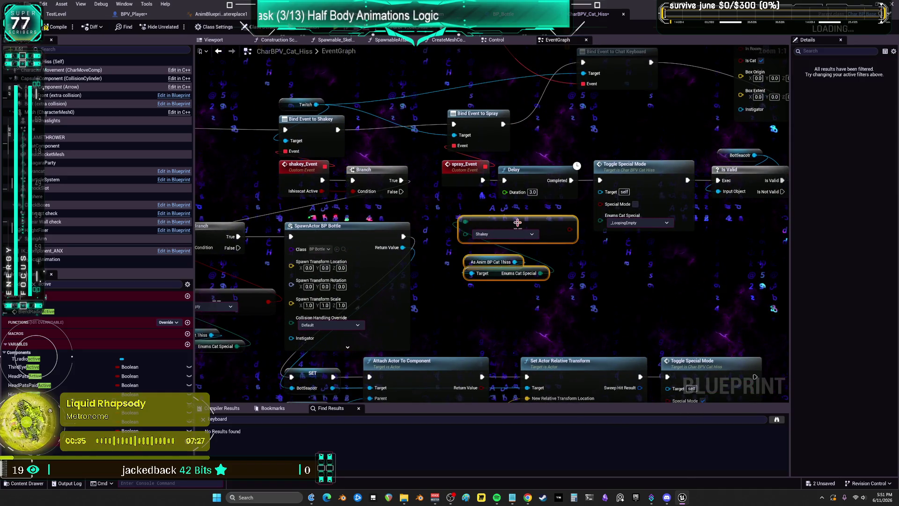
pyautogui.click(496, 208)
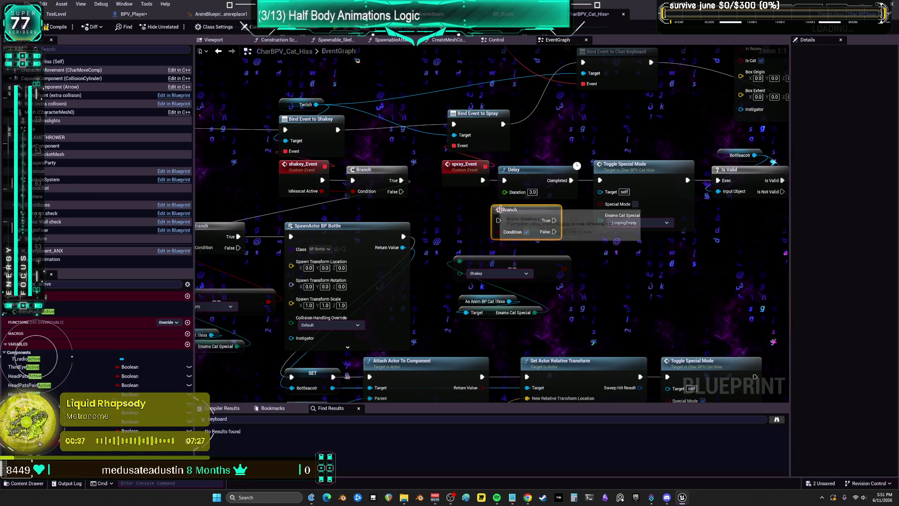
pyautogui.moveTo(605, 139)
pyautogui.mouseDown()
pyautogui.moveTo(577, 238)
pyautogui.moveTo(574, 183)
pyautogui.moveTo(557, 313)
pyautogui.moveTo(560, 224)
pyautogui.moveTo(468, 201)
pyautogui.moveTo(468, 189)
pyautogui.moveTo(553, 158)
pyautogui.mouseUp()
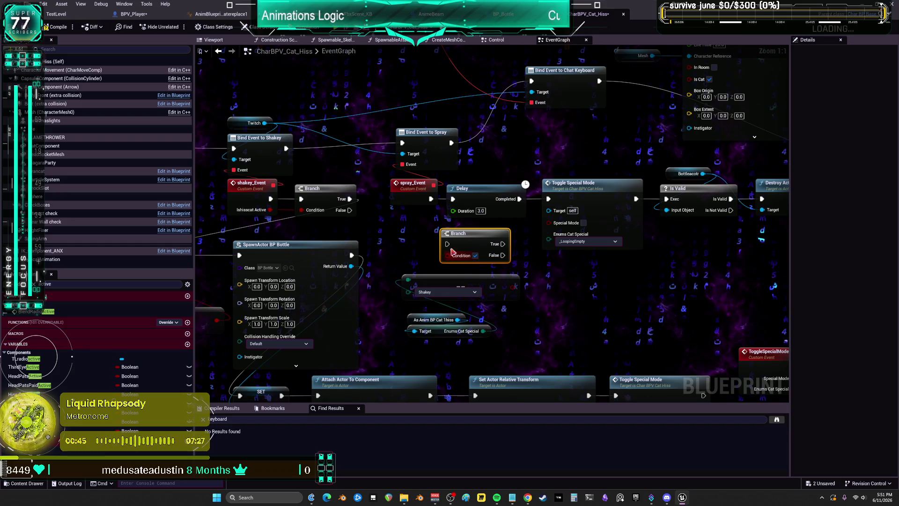
pyautogui.click(414, 190)
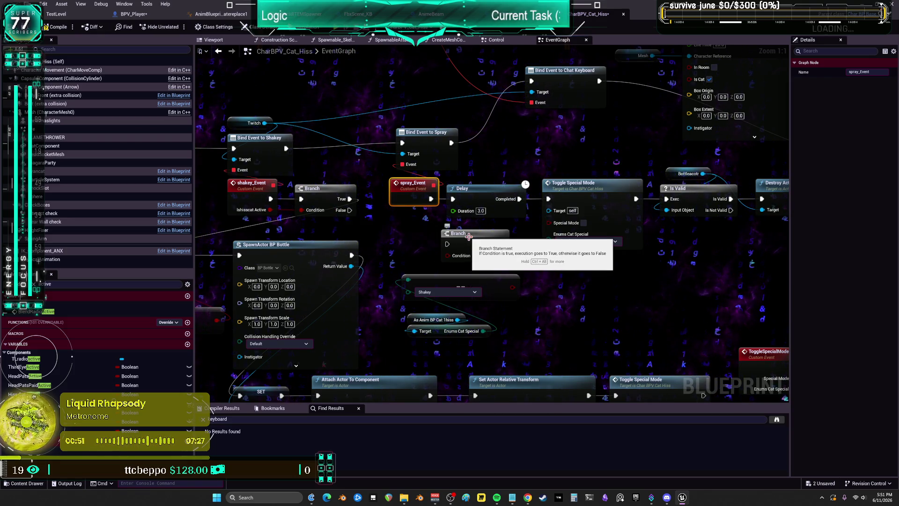
# Step: Bring BPV_Player's event graph into view around the spray Branch, briefly checking BPV_WorldITEMSpawner
pyautogui.click(134, 14)
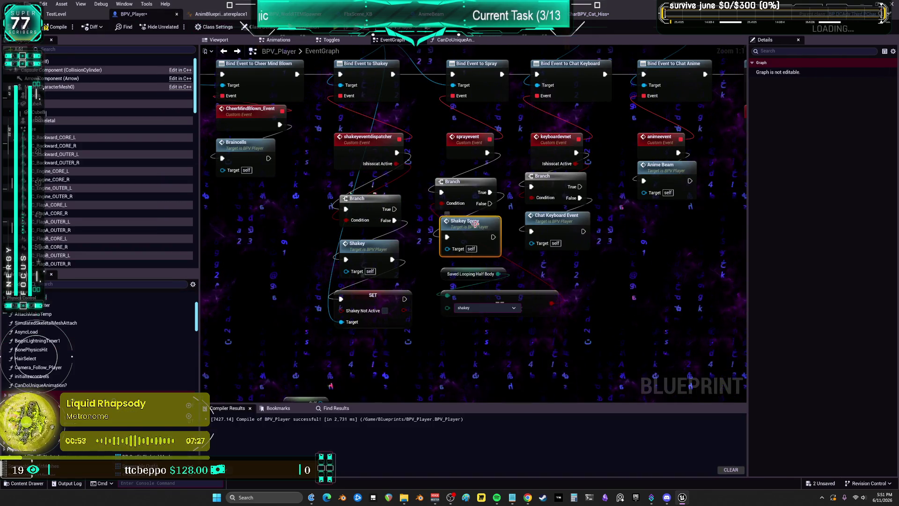
pyautogui.moveTo(484, 76)
pyautogui.mouseDown()
pyautogui.moveTo(499, 145)
pyautogui.moveTo(488, 104)
pyautogui.mouseUp()
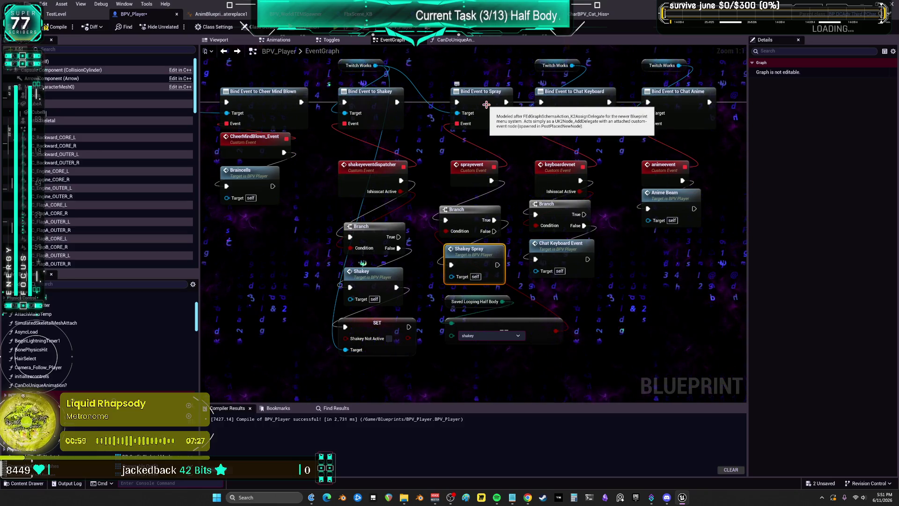
pyautogui.click(296, 14)
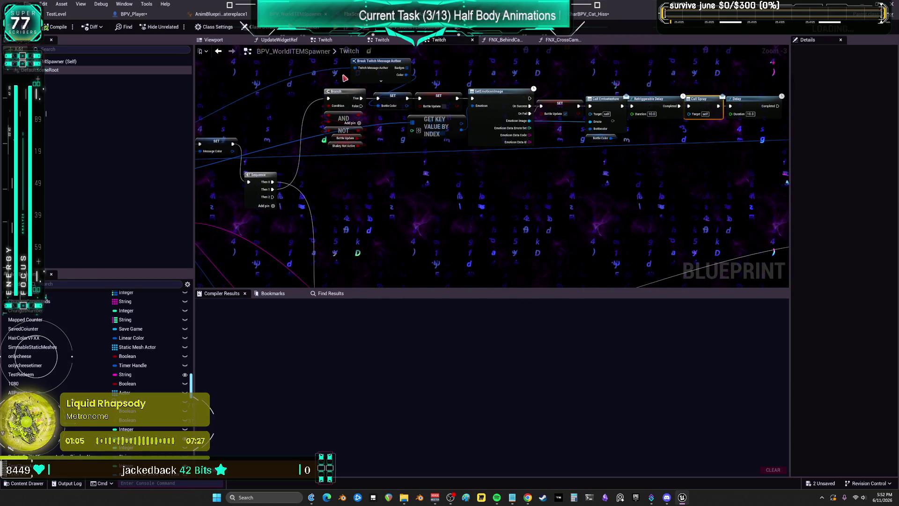
pyautogui.click(134, 14)
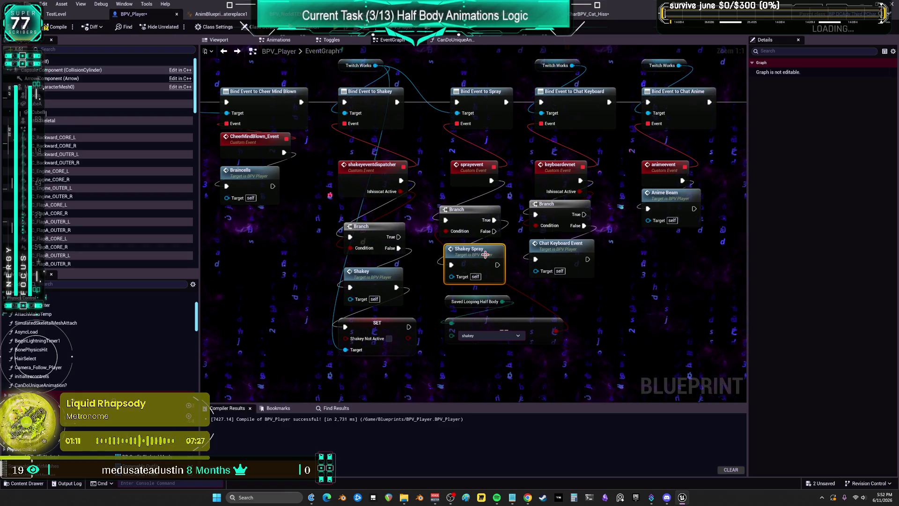
# Step: Lower Shakey Spray under the Branch and stack the Saved Looping Half Body and shakey nodes beneath it
pyautogui.moveTo(481, 256)
pyautogui.mouseDown()
pyautogui.moveTo(542, 357)
pyautogui.moveTo(483, 368)
pyautogui.mouseUp()
pyautogui.moveTo(472, 289)
pyautogui.mouseDown()
pyautogui.moveTo(484, 334)
pyautogui.moveTo(541, 348)
pyautogui.moveTo(560, 373)
pyautogui.mouseUp()
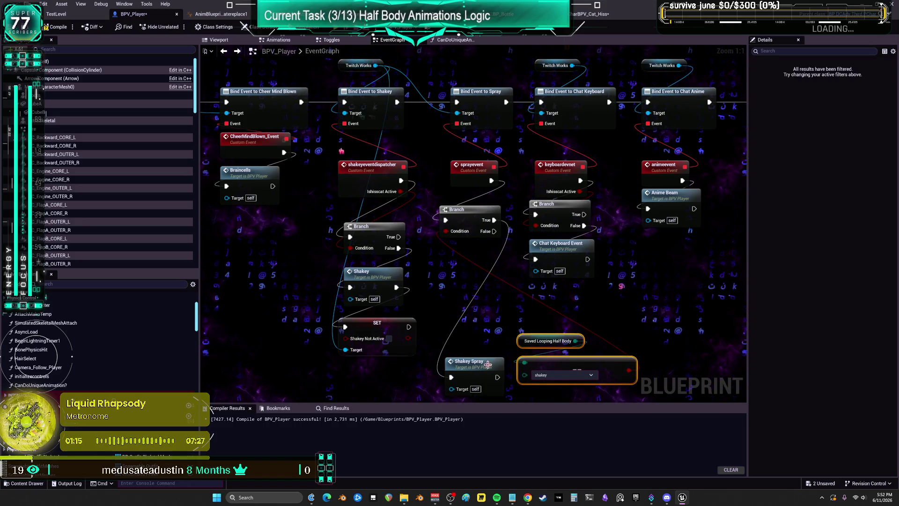
pyautogui.moveTo(468, 364); pyautogui.dragTo(469, 264)
pyautogui.moveTo(556, 322); pyautogui.dragTo(581, 370)
pyautogui.moveTo(552, 341); pyautogui.dragTo(479, 307)
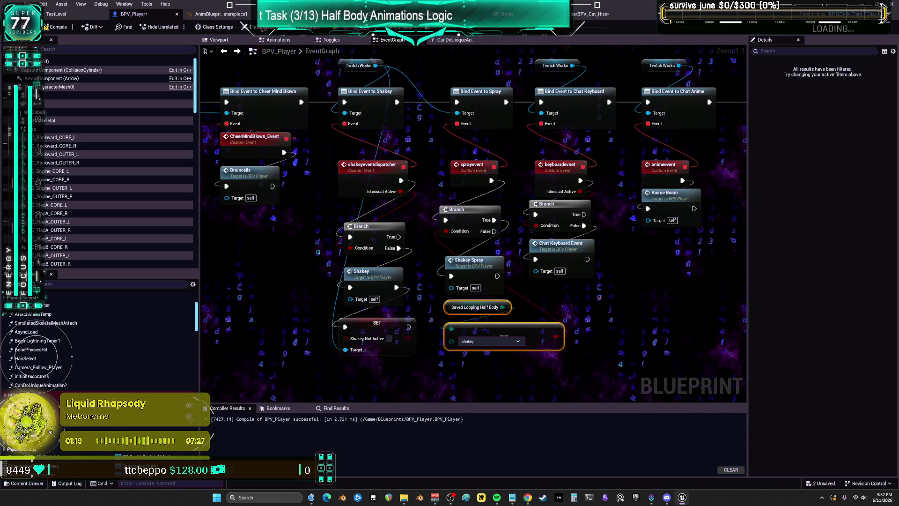
pyautogui.hotkey('alt', 'Tab')
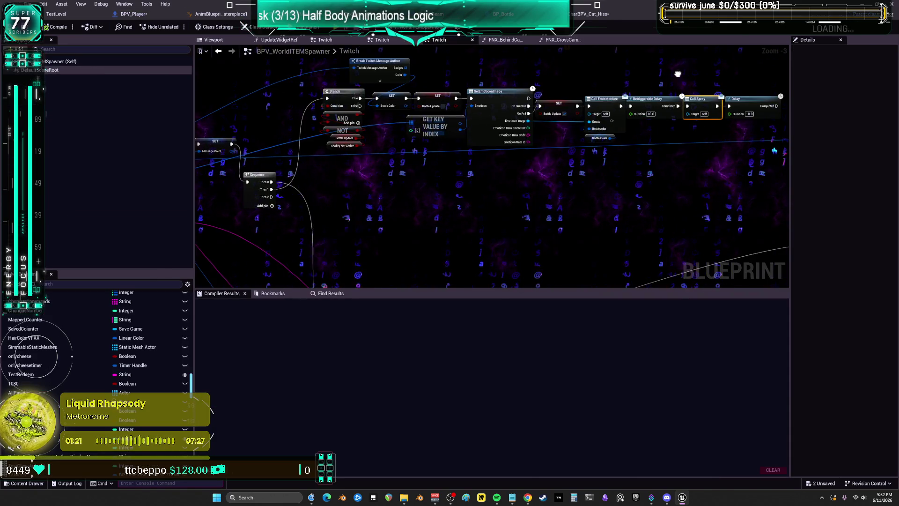
# Step: Pan BP_Bottle's event graph from Bind Event to Spray through Add Impulse to Get Owner and Cast To BPV_Player
pyautogui.moveTo(646, 116); pyautogui.dragTo(544, 113)
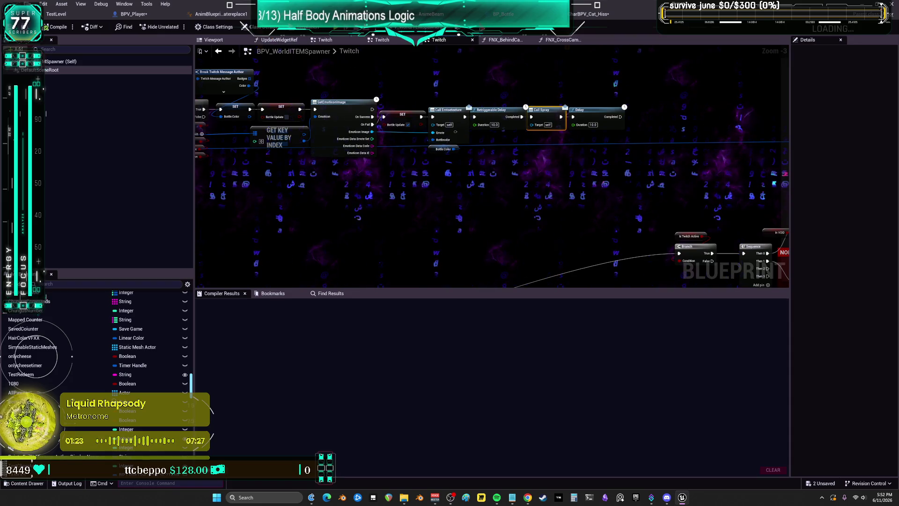
pyautogui.hotkey('alt', 'Tab')
pyautogui.moveTo(345, 176)
pyautogui.mouseDown()
pyautogui.moveTo(375, 147)
pyautogui.moveTo(344, 296)
pyautogui.mouseUp()
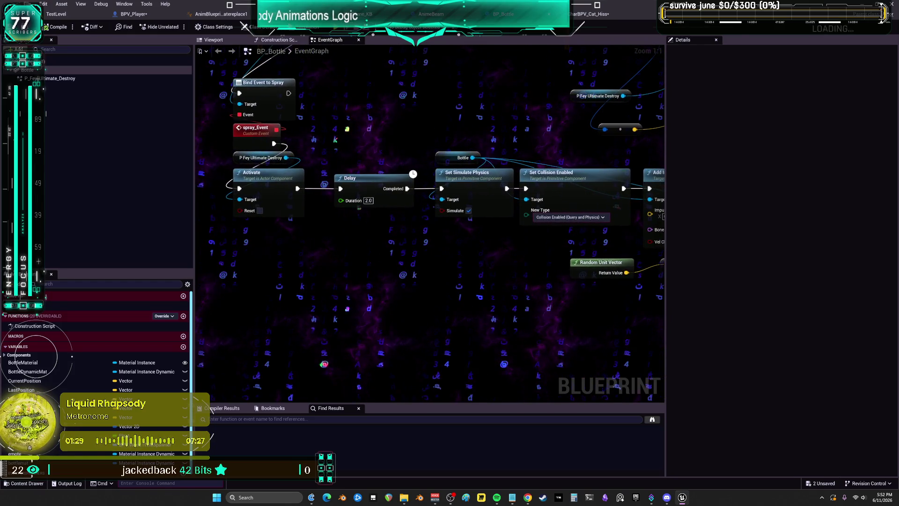
pyautogui.moveTo(413, 113); pyautogui.dragTo(574, 125)
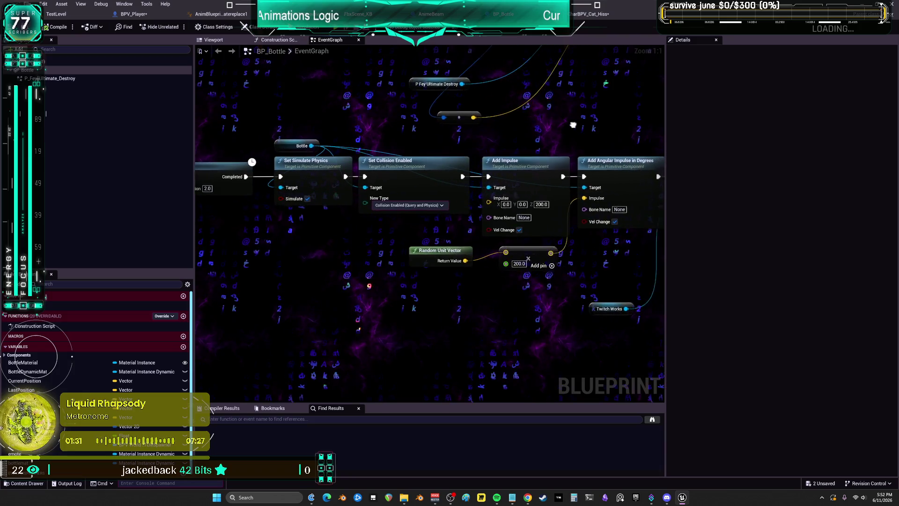
pyautogui.moveTo(448, 127); pyautogui.dragTo(534, 122)
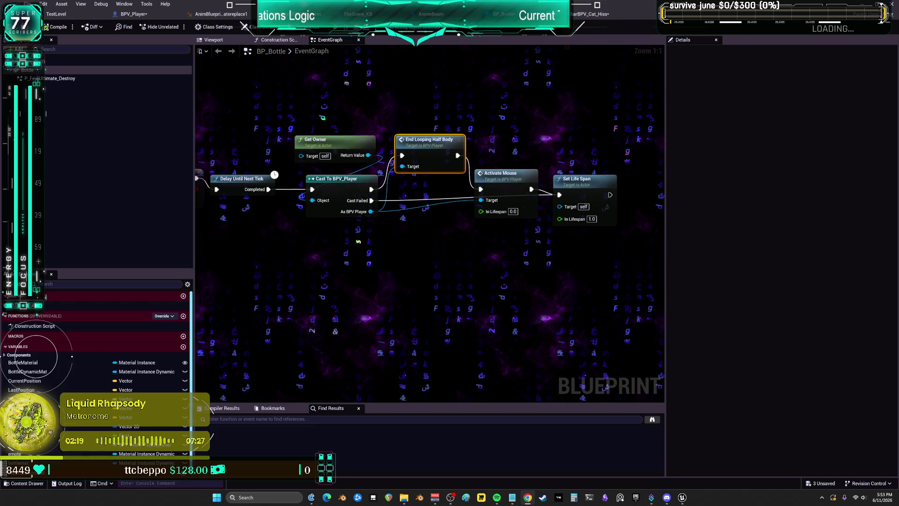
# Step: Place the Twitch Works node just above the SET Shakey Not Active node
pyautogui.moveTo(372, 145); pyautogui.dragTo(515, 249)
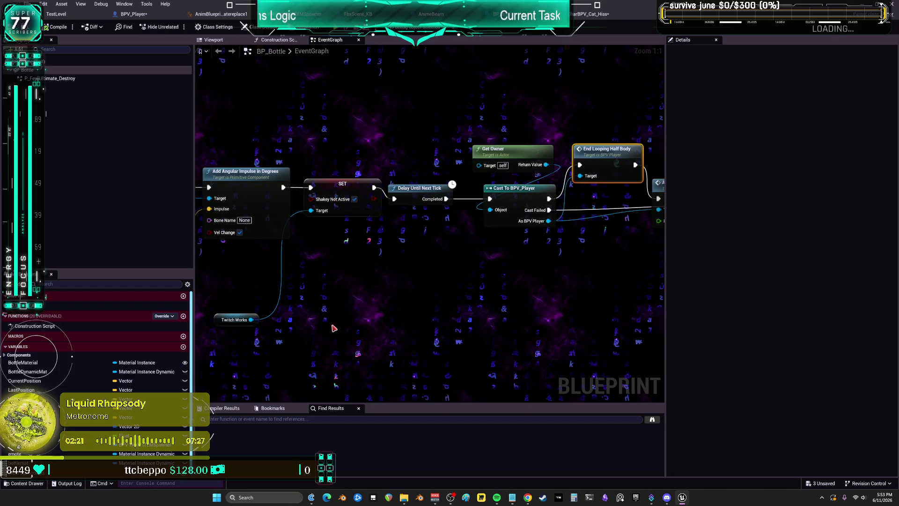
pyautogui.moveTo(334, 329); pyautogui.dragTo(395, 315)
pyautogui.moveTo(288, 306); pyautogui.dragTo(355, 149)
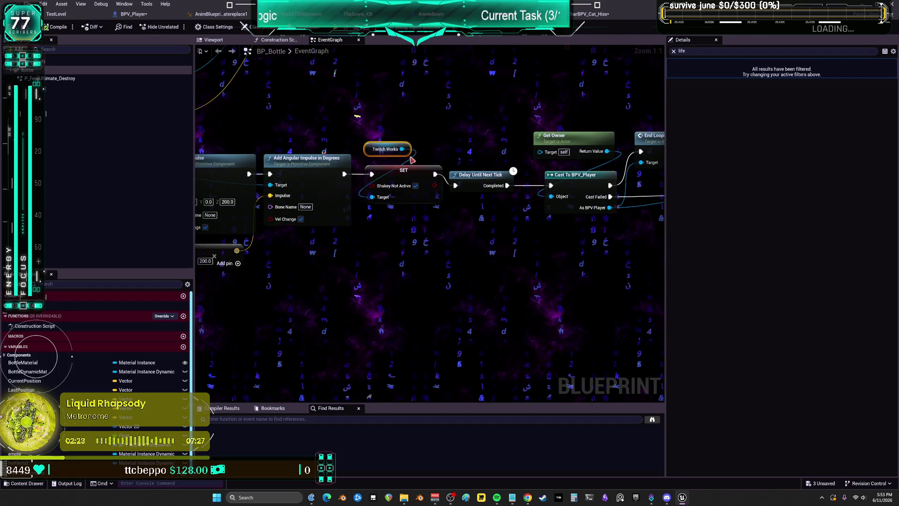
# Step: Line up End Looping Half Body and Activate Mouse with Set Life Span, then return to CharBPV_Cat_Hiss
pyautogui.moveTo(511, 167)
pyautogui.mouseDown()
pyautogui.moveTo(422, 195)
pyautogui.moveTo(363, 254)
pyautogui.moveTo(552, 262)
pyautogui.moveTo(313, 258)
pyautogui.mouseUp()
pyautogui.scroll(-2, 477, 248)
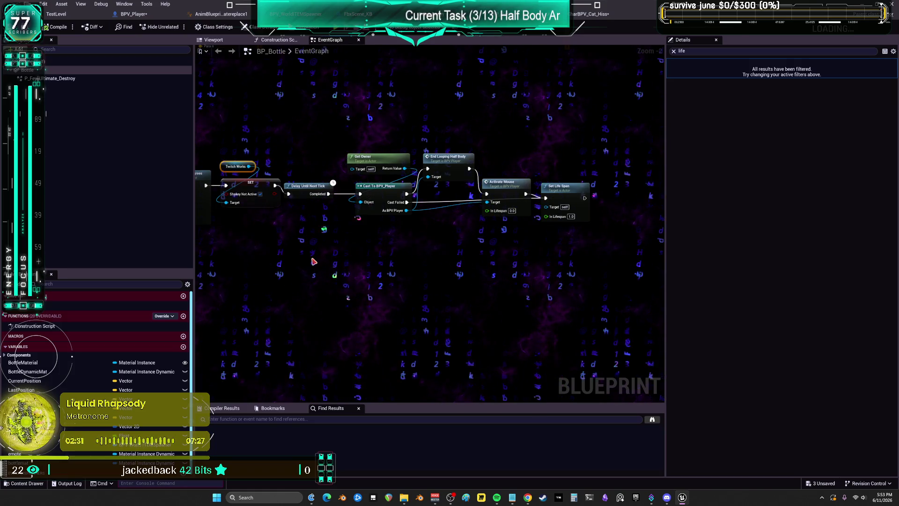
pyautogui.moveTo(550, 243)
pyautogui.mouseDown()
pyautogui.moveTo(528, 183)
pyautogui.moveTo(518, 182)
pyautogui.mouseUp()
pyautogui.keyDown('shift'); pyautogui.click(506, 182); pyautogui.keyUp('shift')
pyautogui.moveTo(450, 157); pyautogui.dragTo(454, 182)
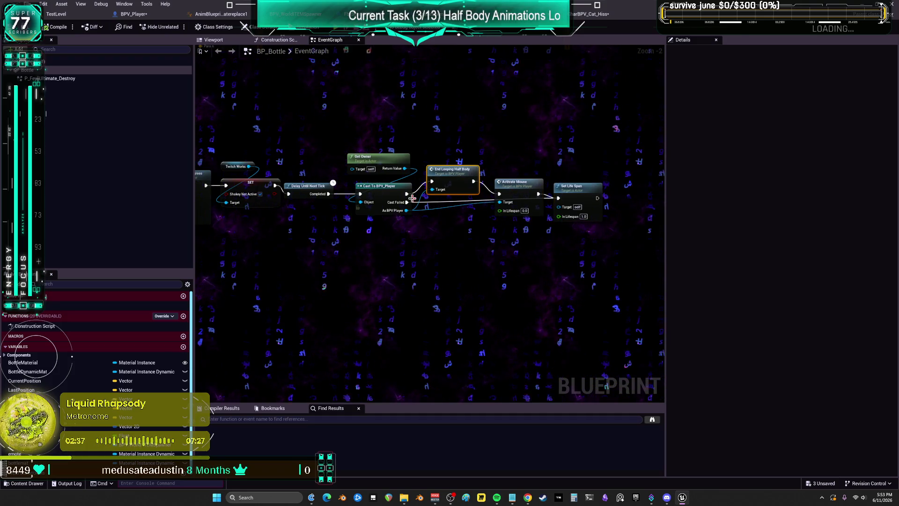
pyautogui.moveTo(522, 184); pyautogui.dragTo(526, 164)
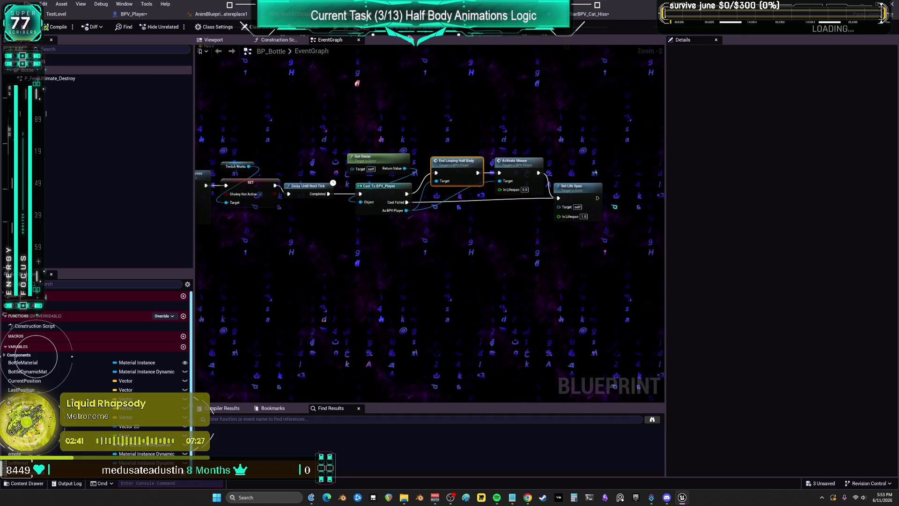
pyautogui.moveTo(353, 128)
pyautogui.mouseDown()
pyautogui.moveTo(310, 129)
pyautogui.moveTo(546, 129)
pyautogui.mouseUp()
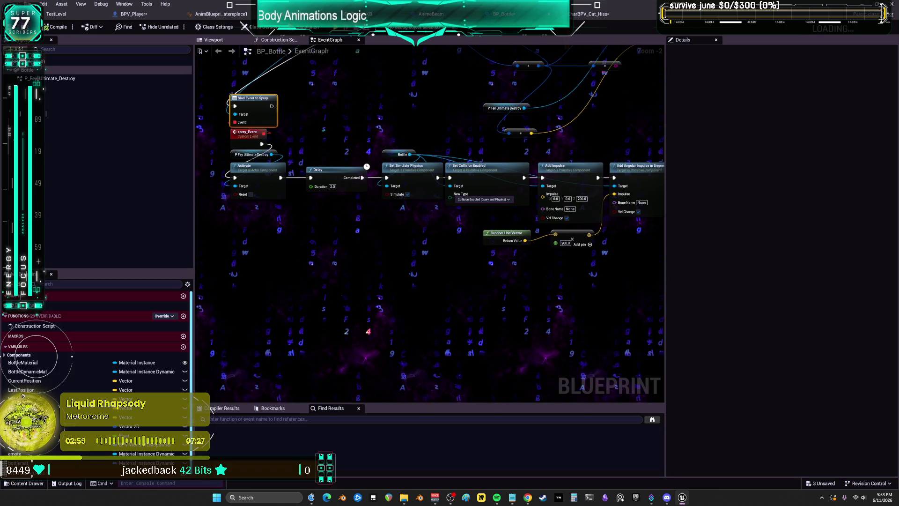
pyautogui.moveTo(397, 195); pyautogui.dragTo(359, 195)
pyautogui.moveTo(611, 119); pyautogui.dragTo(523, 117)
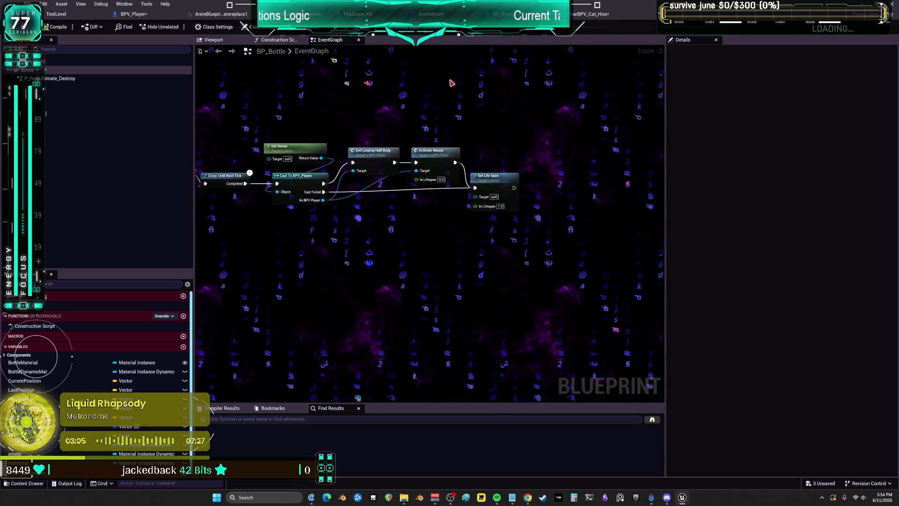
pyautogui.click(589, 13)
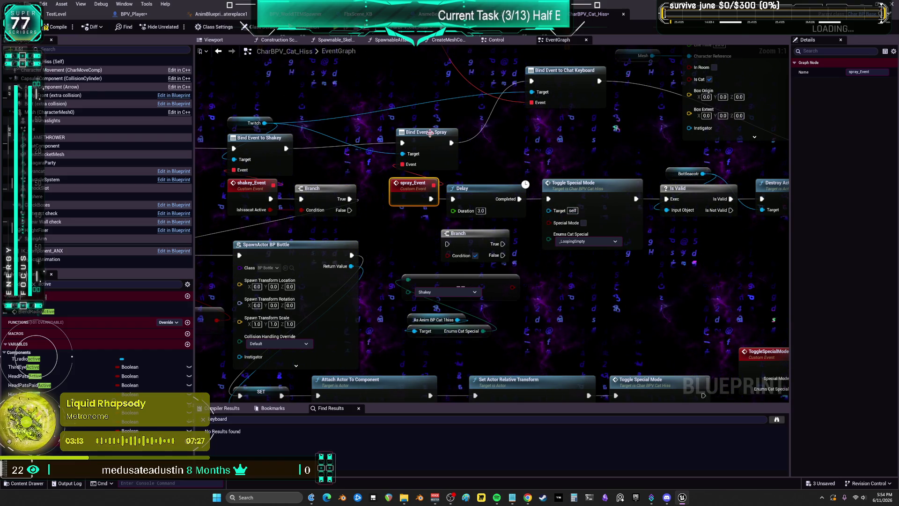
# Step: Nudge Bind Event to Spray left and connect spray_Event's execution into the Branch node
pyautogui.moveTo(429, 133); pyautogui.dragTo(423, 133)
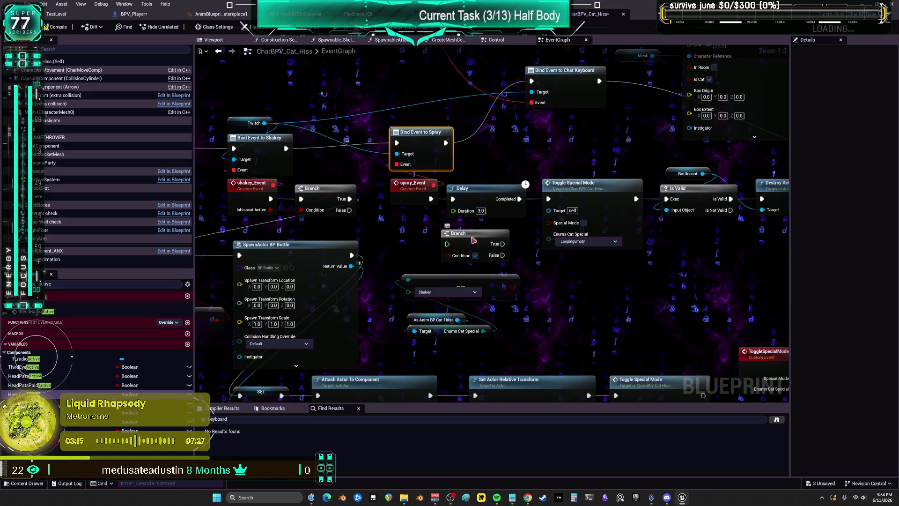
pyautogui.moveTo(430, 198); pyautogui.dragTo(431, 199)
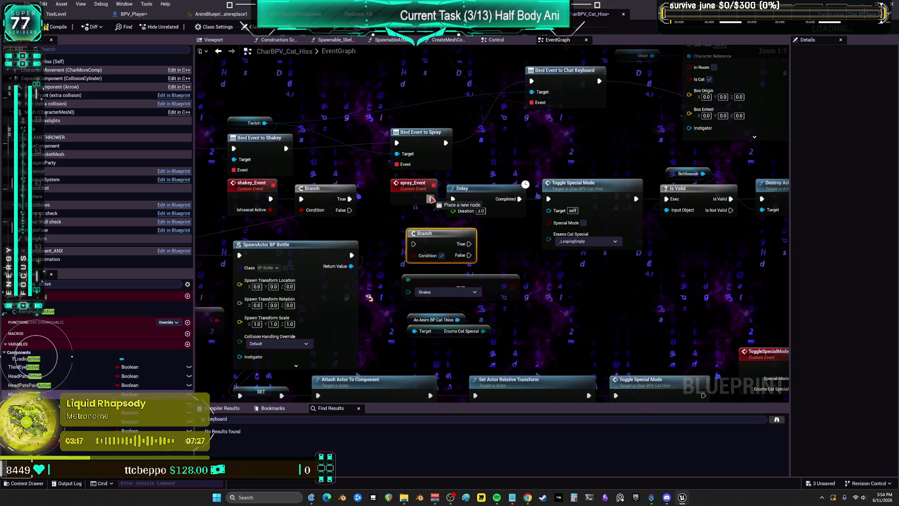
pyautogui.moveTo(416, 233); pyautogui.dragTo(416, 235)
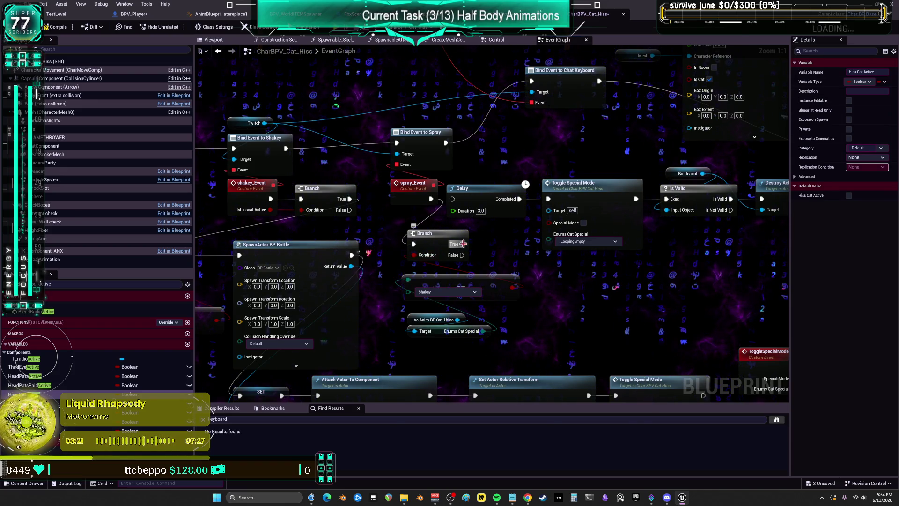
pyautogui.moveTo(536, 158)
pyautogui.mouseDown()
pyautogui.moveTo(512, 204)
pyautogui.moveTo(696, 78)
pyautogui.moveTo(641, 145)
pyautogui.mouseUp()
# Step: Compile CharBPV_Cat_Hiss after reviewing its graph, then go to BPV_Player's EventGraph
pyautogui.rightClick(592, 175)
pyautogui.press('Escape')
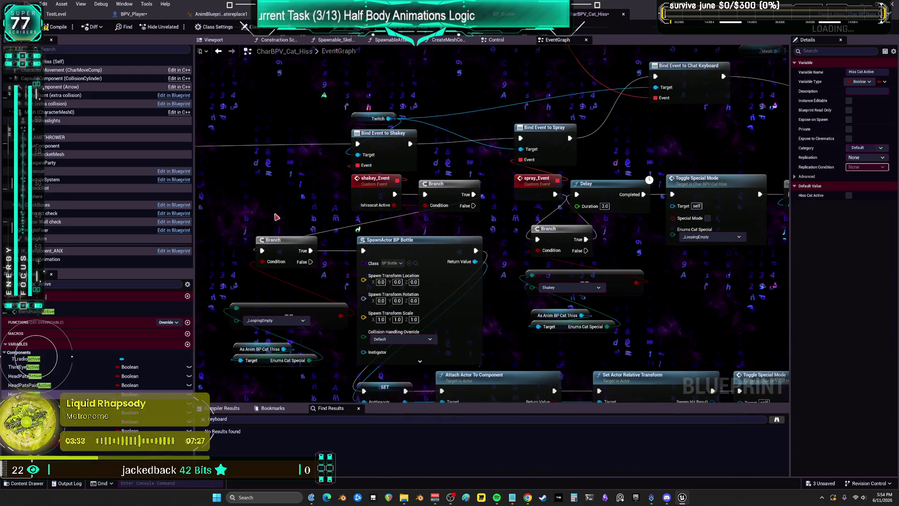
pyautogui.scroll(-1, 511, 240)
pyautogui.scroll(-1, 512, 241)
pyautogui.moveTo(604, 126)
pyautogui.mouseDown()
pyautogui.moveTo(517, 259)
pyautogui.moveTo(407, 218)
pyautogui.mouseUp()
pyautogui.rightClick(418, 254)
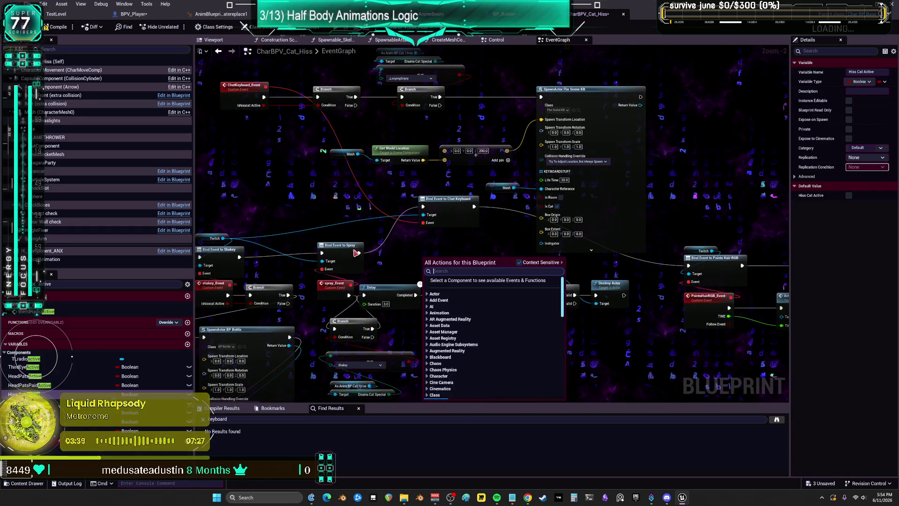
pyautogui.press('Escape')
pyautogui.click(56, 29)
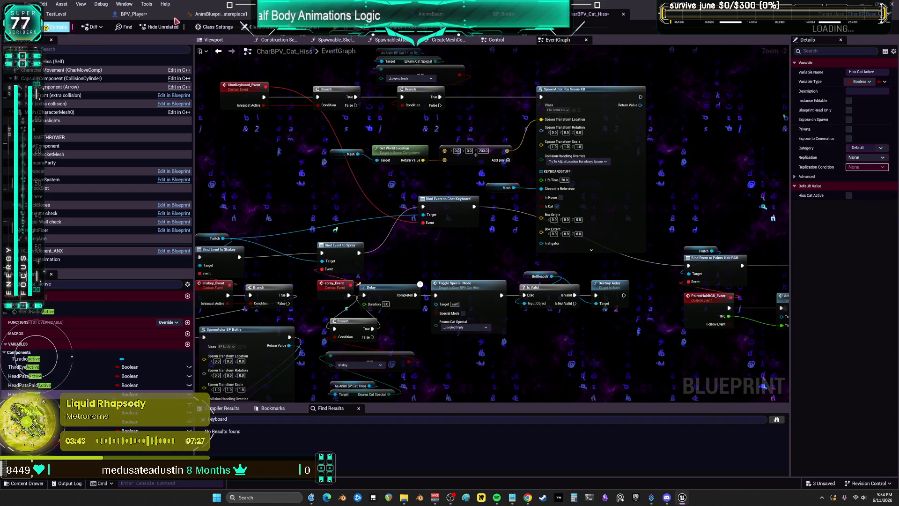
pyautogui.click(135, 14)
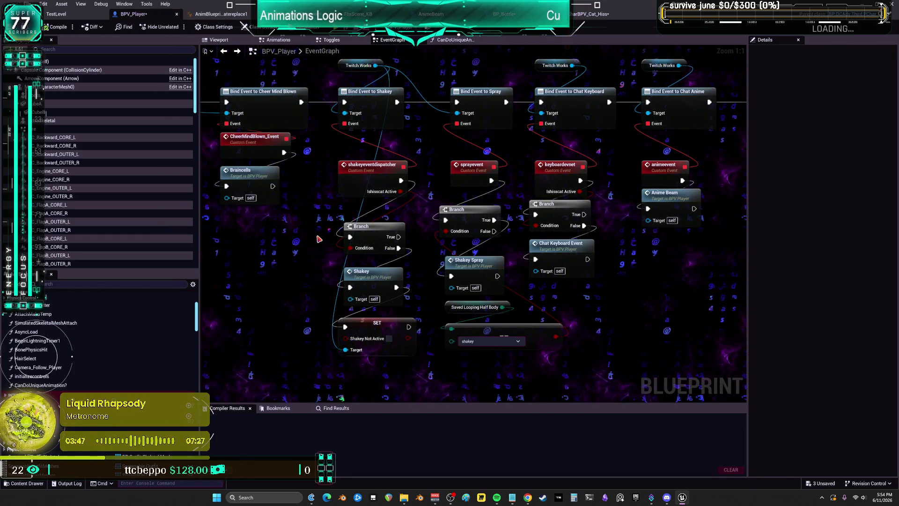
# Step: Open ShakeySpray in BPV_Player's Toggles graph and select Activate Mouse and End Looping Half Body
pyautogui.doubleClick(468, 265)
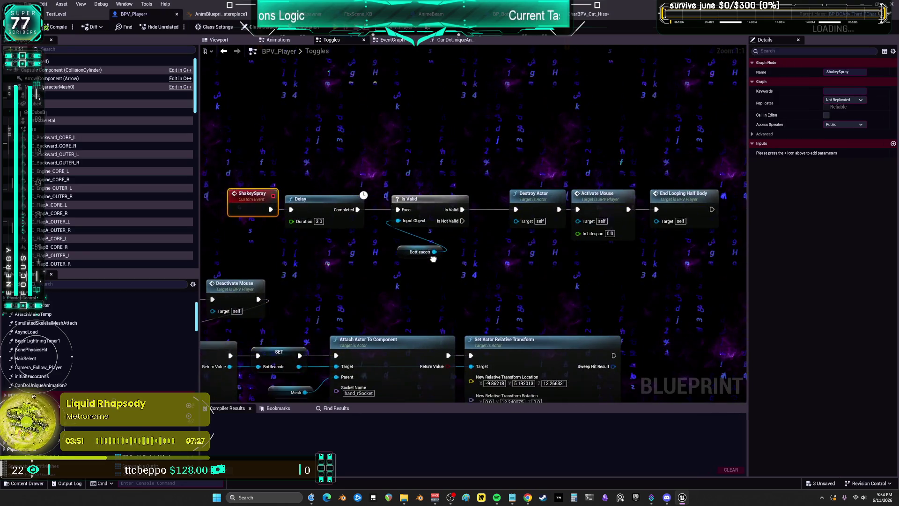
pyautogui.moveTo(537, 279)
pyautogui.mouseDown()
pyautogui.moveTo(580, 271)
pyautogui.moveTo(423, 267)
pyautogui.mouseUp()
pyautogui.moveTo(615, 129)
pyautogui.mouseDown()
pyautogui.moveTo(529, 220)
pyautogui.moveTo(464, 225)
pyautogui.mouseUp()
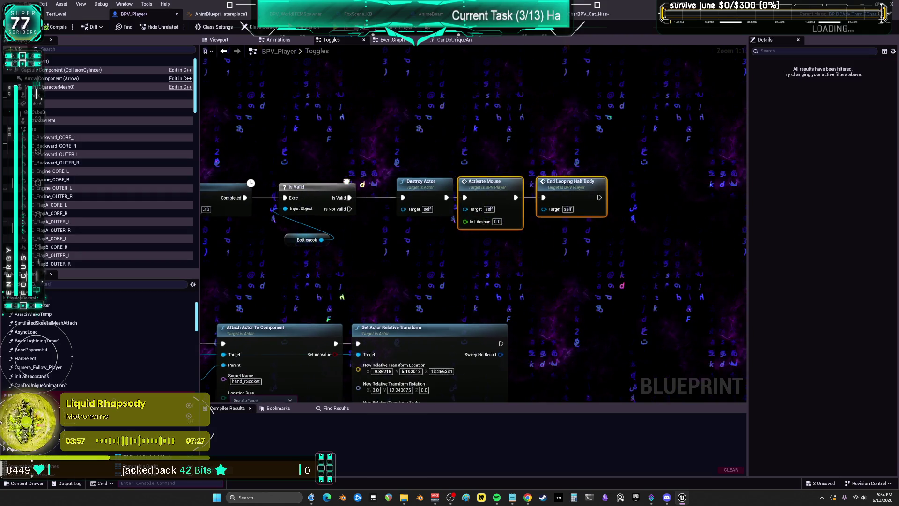
pyautogui.hotkey('ctrl', 'Tab')
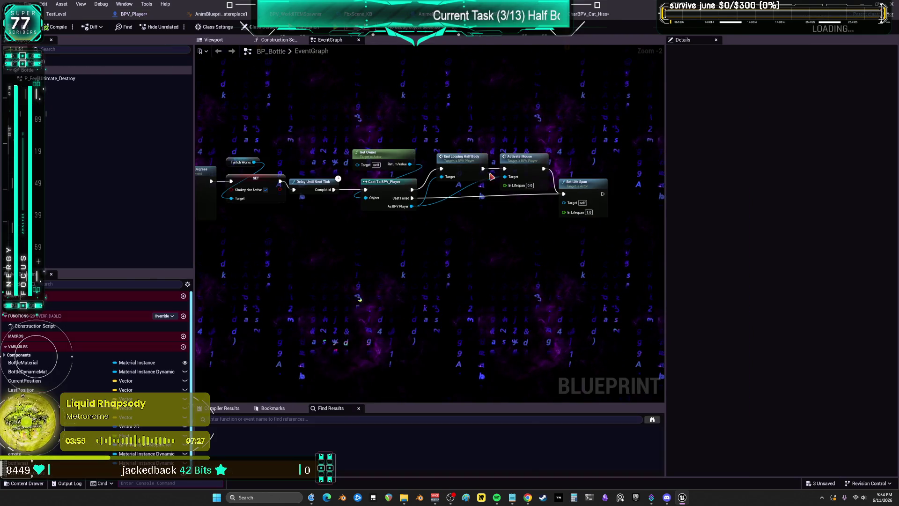
pyautogui.moveTo(449, 132); pyautogui.dragTo(537, 173)
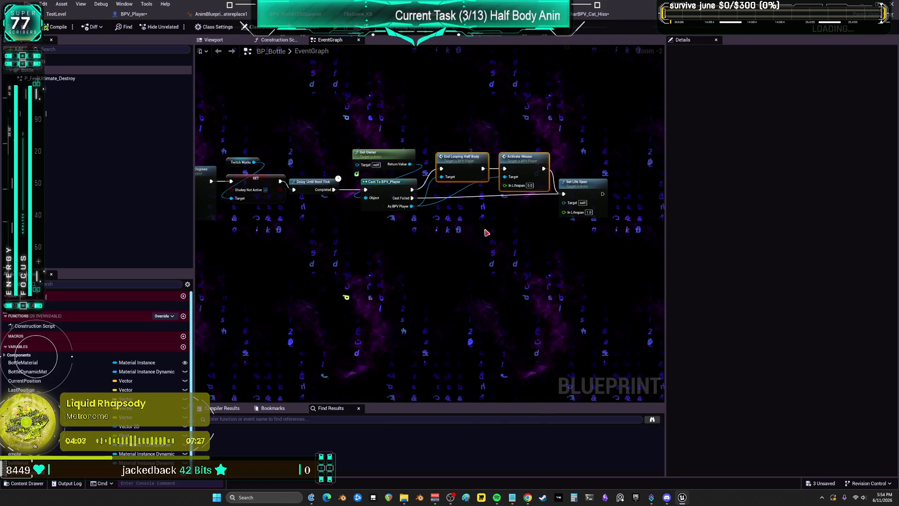
pyautogui.moveTo(458, 137)
pyautogui.mouseDown()
pyautogui.moveTo(466, 170)
pyautogui.moveTo(468, 115)
pyautogui.mouseUp()
pyautogui.moveTo(469, 175); pyautogui.dragTo(468, 173)
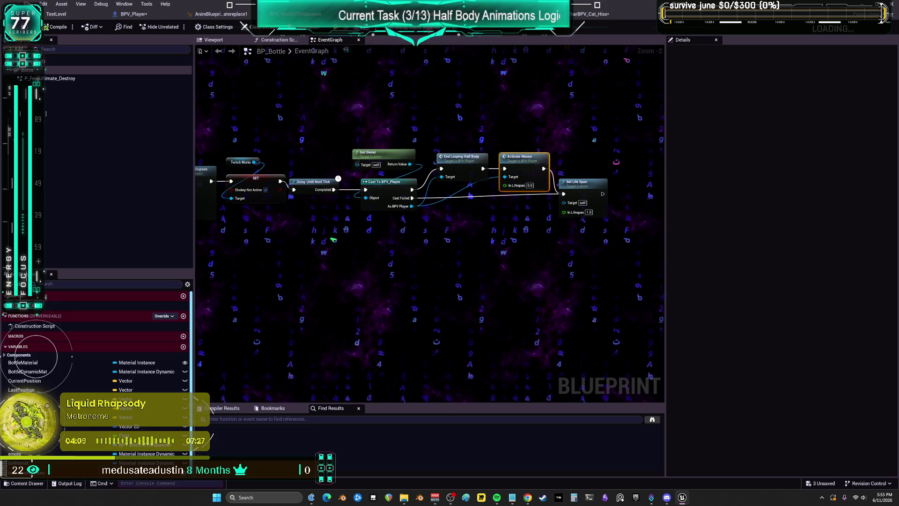
pyautogui.click(137, 15)
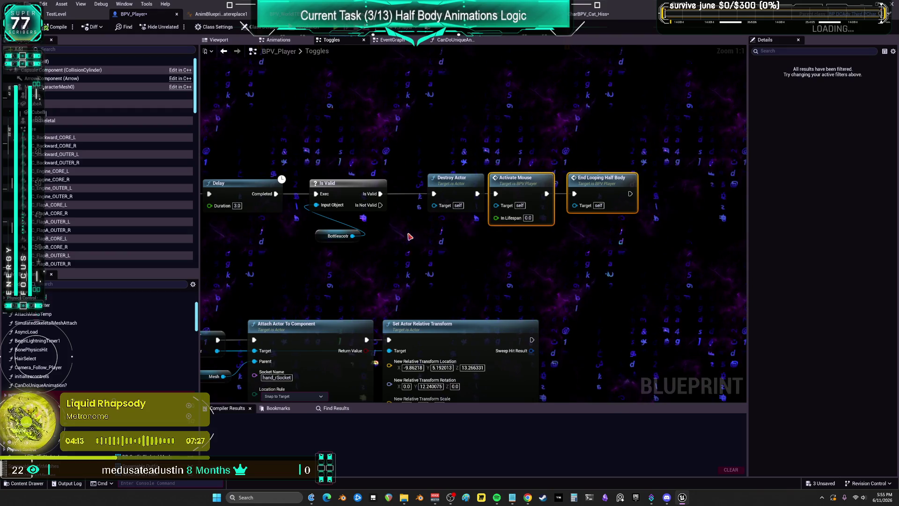
pyautogui.scroll(-1, 491, 256)
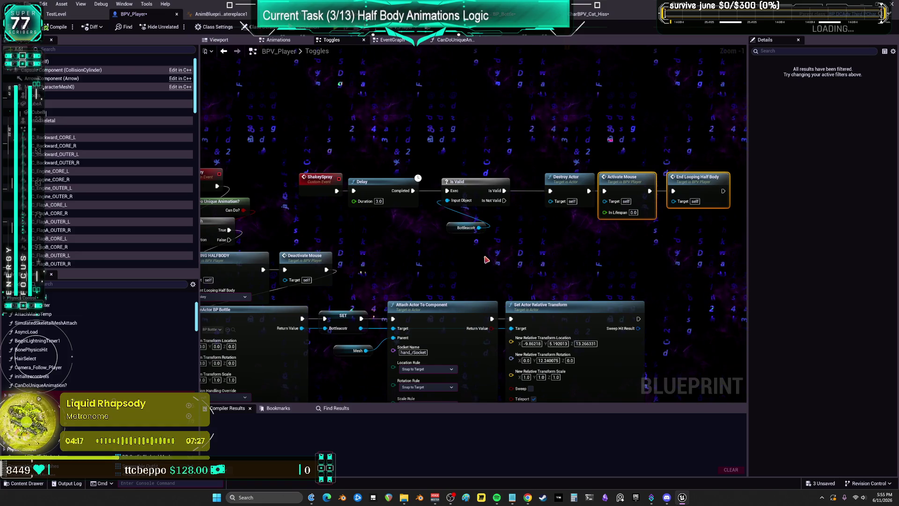
pyautogui.click(319, 178)
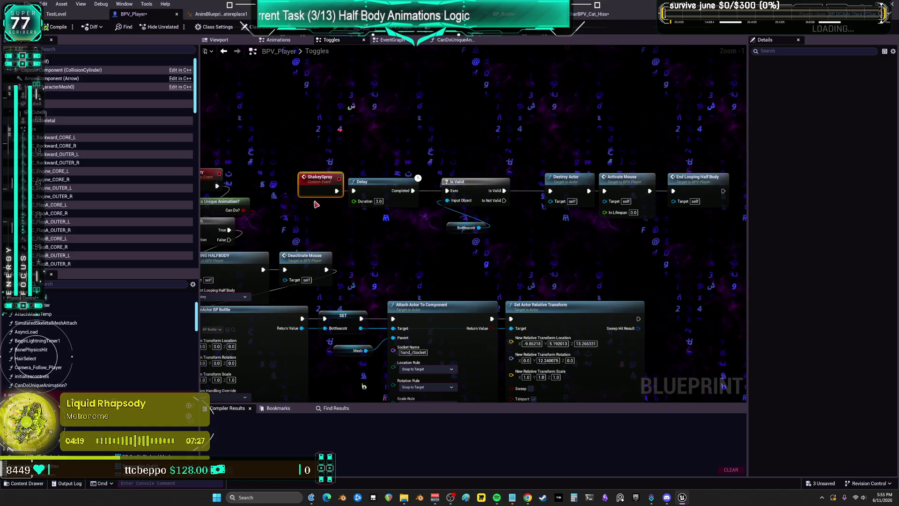
pyautogui.moveTo(469, 150); pyautogui.dragTo(496, 235)
pyautogui.moveTo(408, 278)
pyautogui.mouseDown()
pyautogui.moveTo(539, 206)
pyautogui.moveTo(436, 253)
pyautogui.mouseUp()
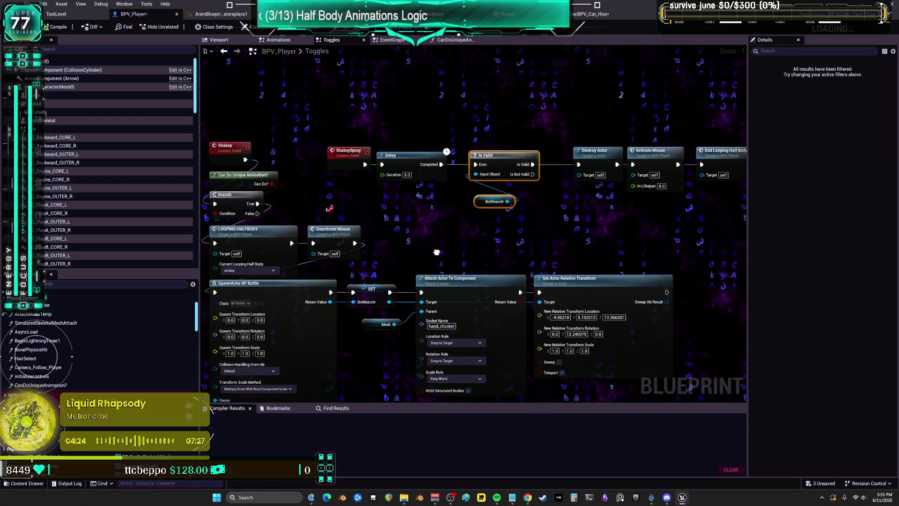
pyautogui.click(392, 40)
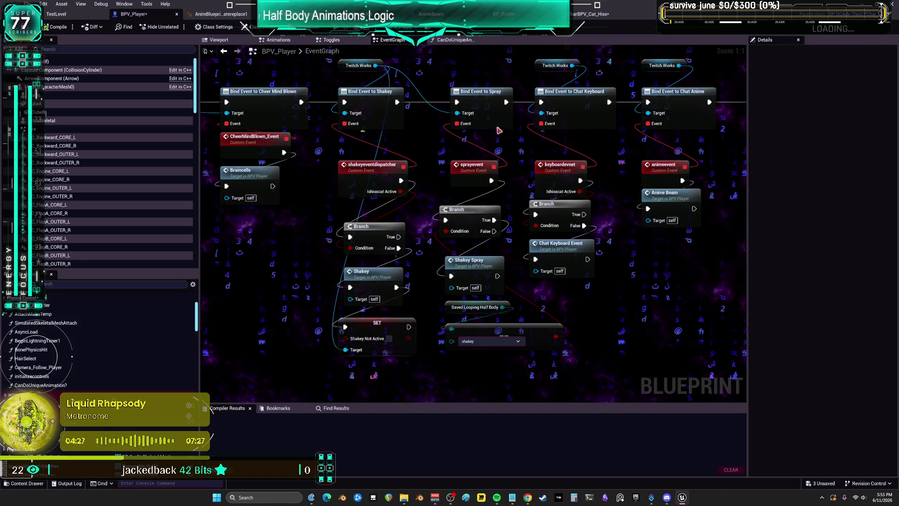
pyautogui.click(477, 267)
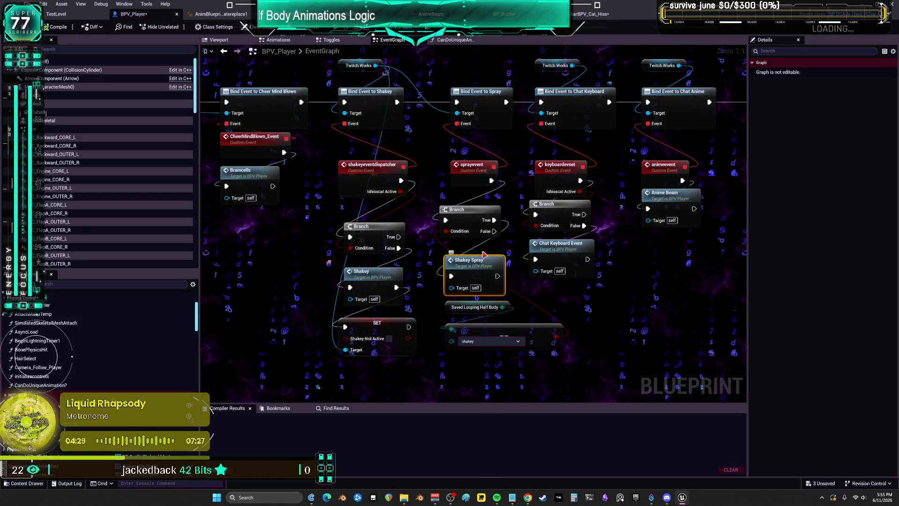
pyautogui.moveTo(478, 375); pyautogui.dragTo(473, 311)
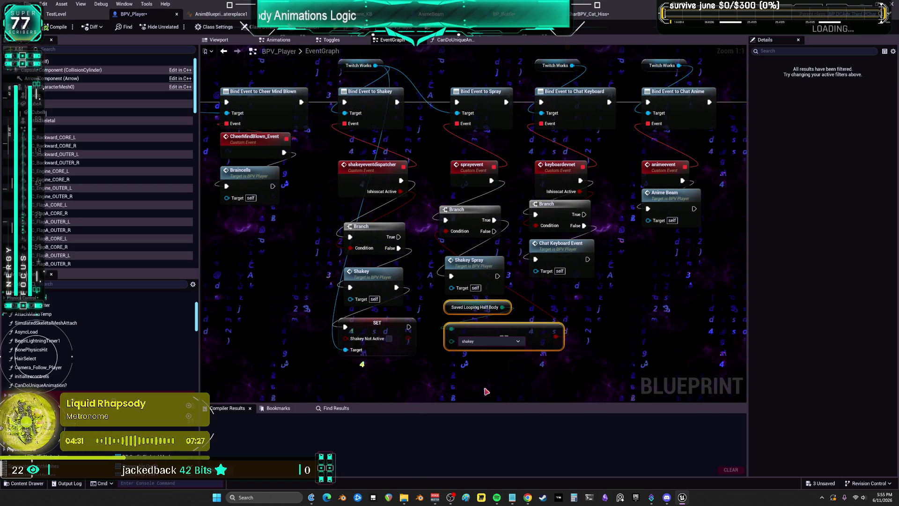
pyautogui.click(379, 273)
pyautogui.doubleClick(379, 273)
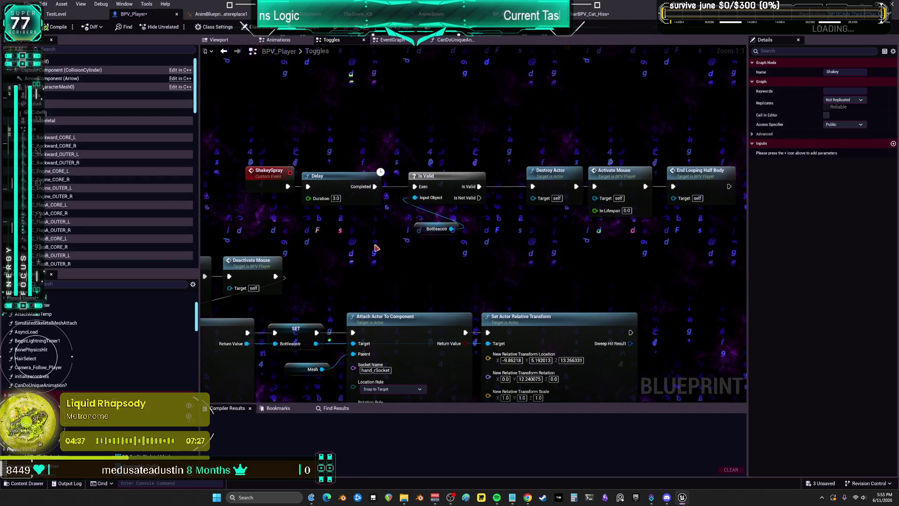
# Step: Delete the Is Valid bottle check, its bottle reference and the Destroy Actor node from ShakeySpray
pyautogui.moveTo(374, 240); pyautogui.dragTo(598, 205)
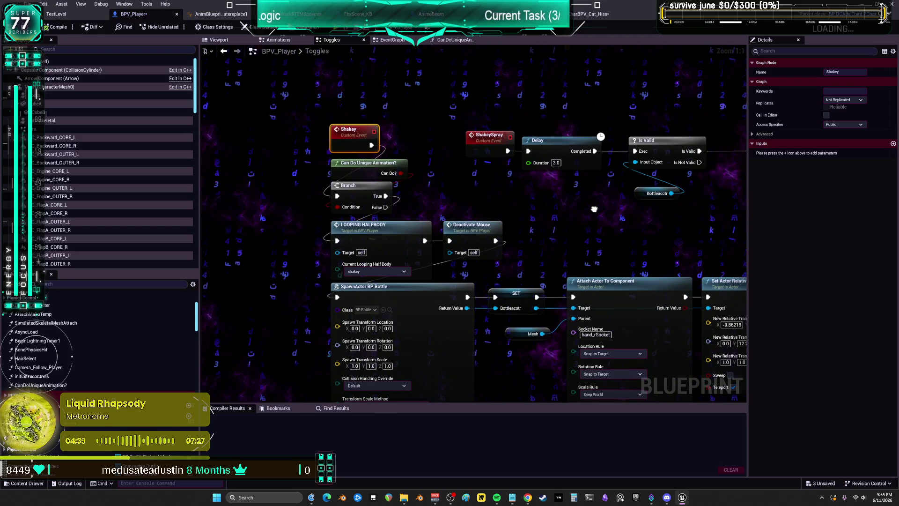
pyautogui.moveTo(594, 209)
pyautogui.mouseDown()
pyautogui.moveTo(421, 228)
pyautogui.moveTo(447, 206)
pyautogui.moveTo(438, 157)
pyautogui.mouseUp()
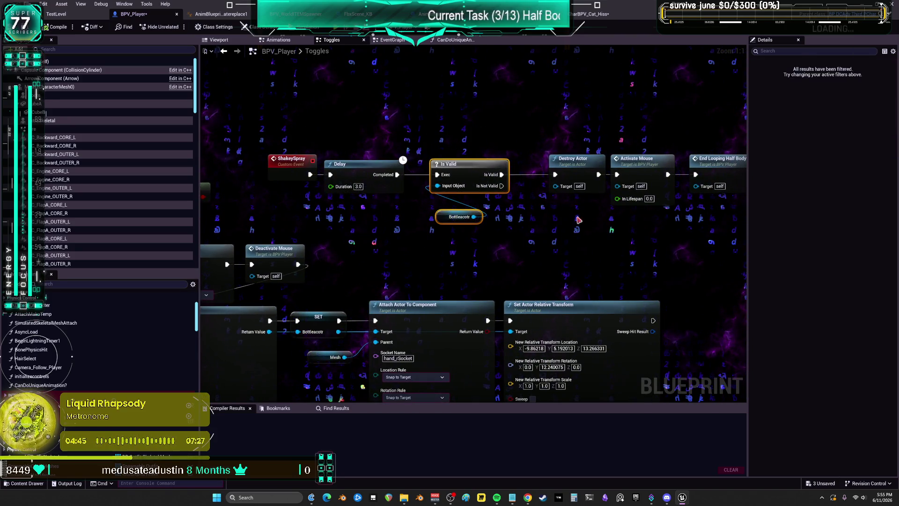
pyautogui.press('Delete')
pyautogui.moveTo(564, 193); pyautogui.dragTo(564, 193)
pyautogui.press('Delete')
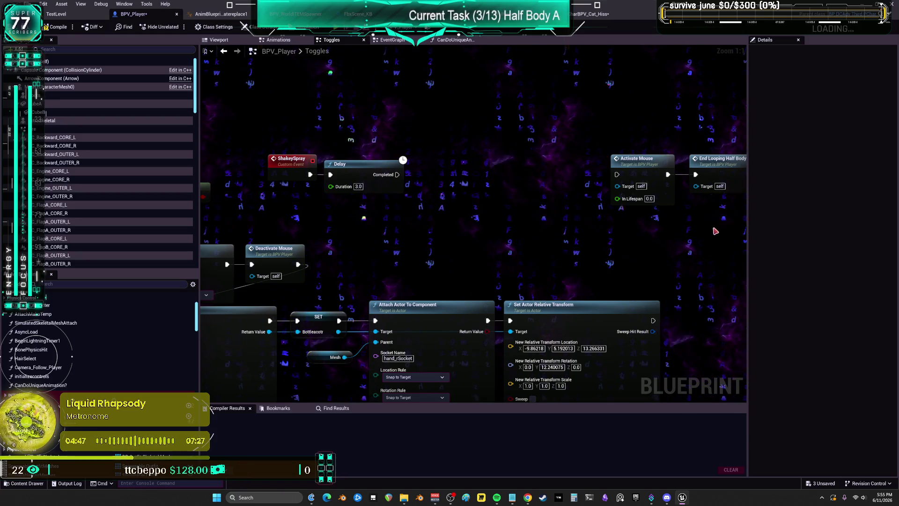
# Step: Move Activate Mouse and End Looping Half Body left to close the gap after the Delay
pyautogui.moveTo(606, 213); pyautogui.dragTo(698, 152)
pyautogui.moveTo(638, 166)
pyautogui.mouseDown()
pyautogui.moveTo(445, 172)
pyautogui.moveTo(442, 163)
pyautogui.mouseUp()
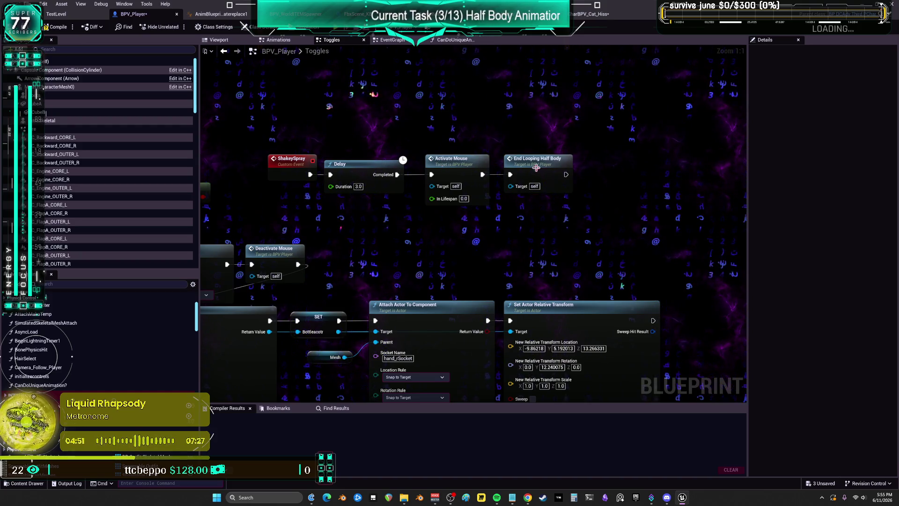
pyautogui.click(376, 140)
pyautogui.click(450, 159)
pyautogui.click(538, 158)
pyautogui.click(651, 131)
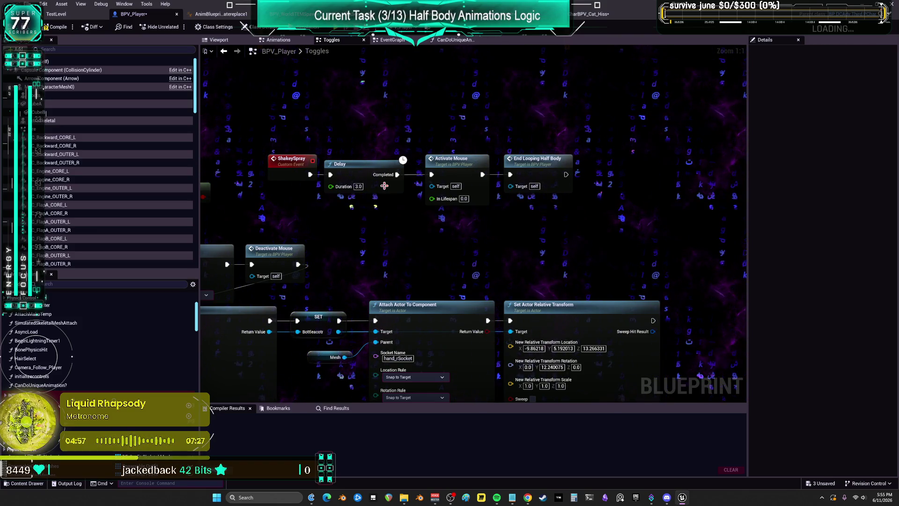
pyautogui.scroll(-2, 494, 153)
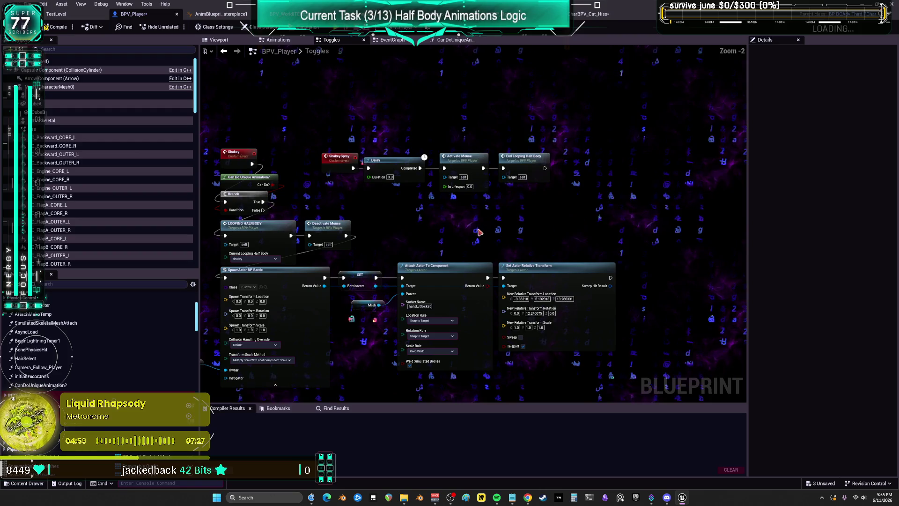
# Step: Inspect End Looping Half Body's definition in the Animations graph, then return to BPV_Player's EventGraph
pyautogui.doubleClick(521, 159)
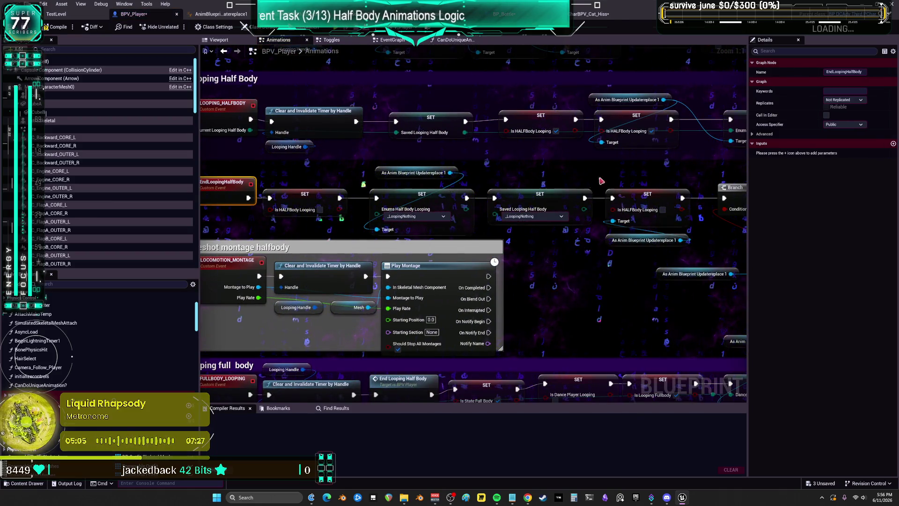
pyautogui.moveTo(592, 183); pyautogui.dragTo(472, 170)
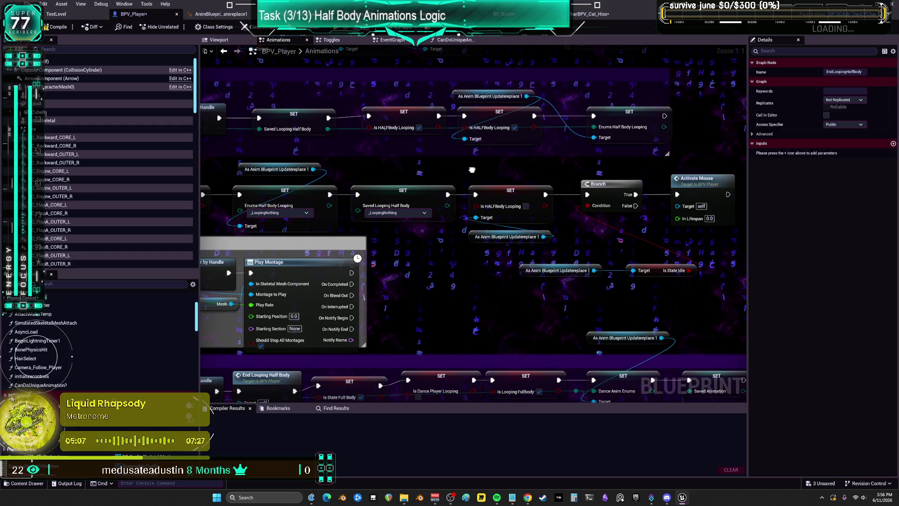
pyautogui.click(706, 186)
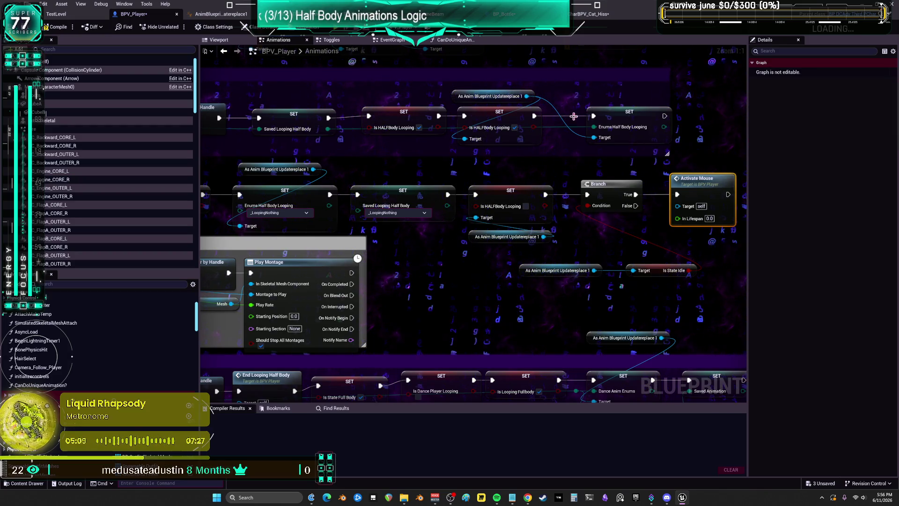
pyautogui.rightClick(422, 61)
pyautogui.click(422, 61)
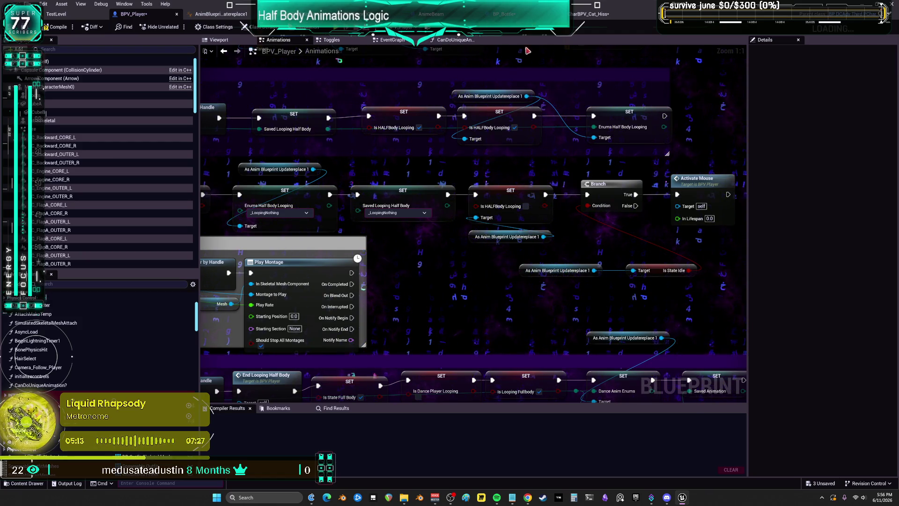
pyautogui.click(392, 42)
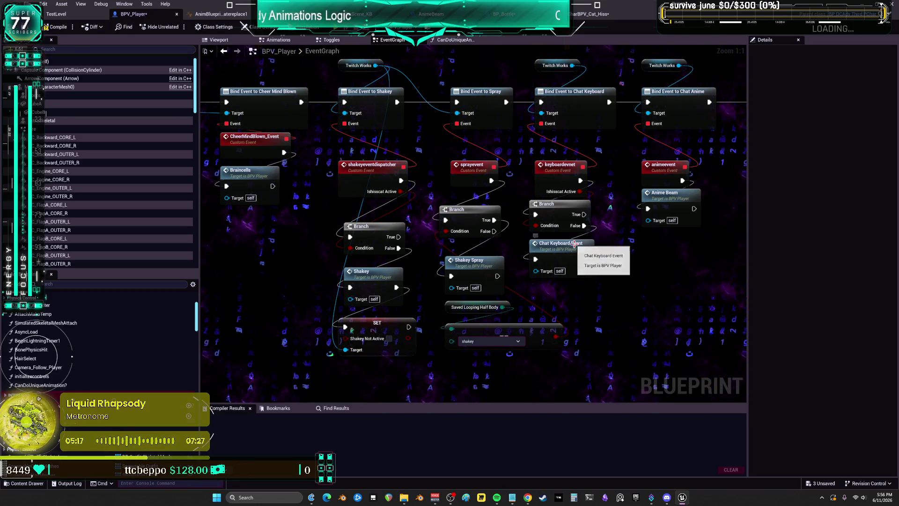
# Step: Delete Activate Mouse from ShakeySpray, then select BP_Bottle's player cast and End Looping Half Body nodes
pyautogui.doubleClick(486, 266)
pyautogui.moveTo(581, 232)
pyautogui.mouseDown()
pyautogui.moveTo(493, 205)
pyautogui.moveTo(603, 203)
pyautogui.moveTo(628, 193)
pyautogui.moveTo(544, 193)
pyautogui.mouseUp()
pyautogui.click(546, 187)
pyautogui.press('Delete')
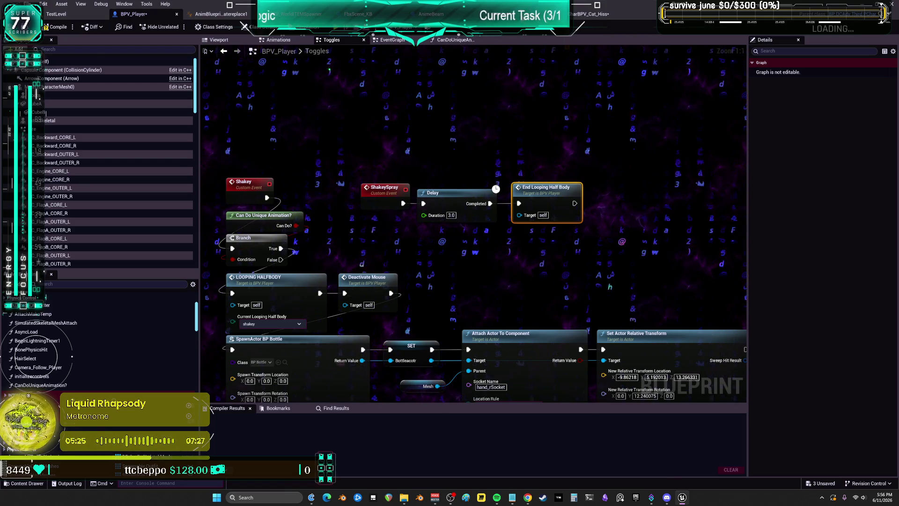
pyautogui.hotkey('ctrl', 'Tab')
pyautogui.moveTo(541, 113); pyautogui.dragTo(477, 165)
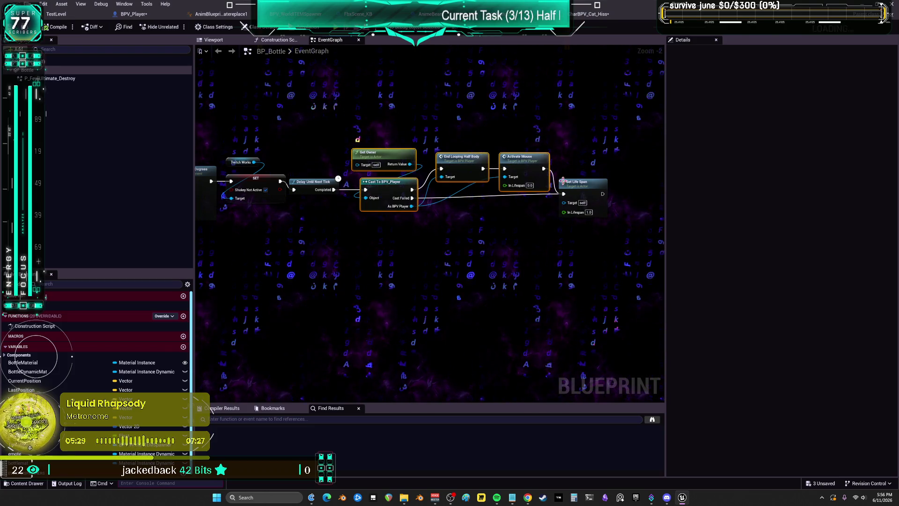
# Step: Finish selecting BP_Bottle's player-cast nodes and pan across the Add Impulse and Delay nodes
pyautogui.moveTo(326, 188); pyautogui.dragTo(326, 189)
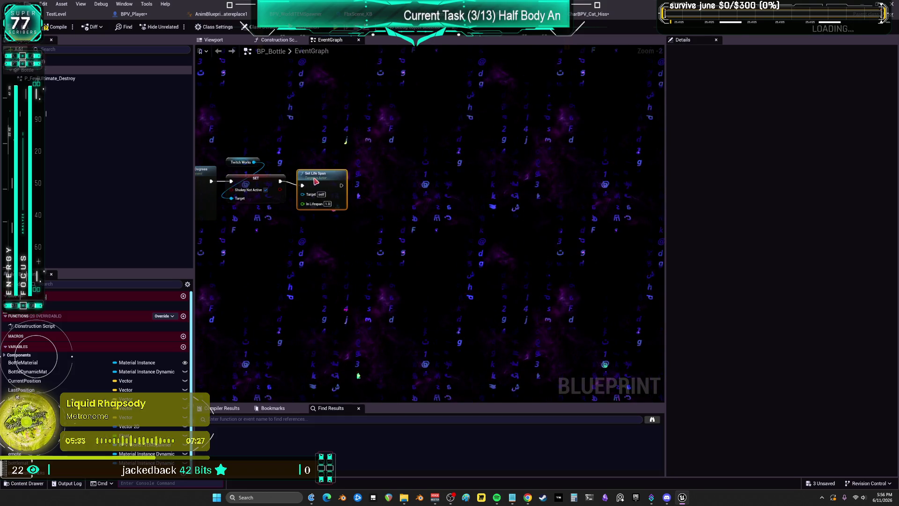
pyautogui.scroll(2, 314, 172)
pyautogui.moveTo(472, 175)
pyautogui.mouseDown()
pyautogui.moveTo(511, 176)
pyautogui.moveTo(531, 131)
pyautogui.mouseUp()
pyautogui.scroll(-2, 492, 129)
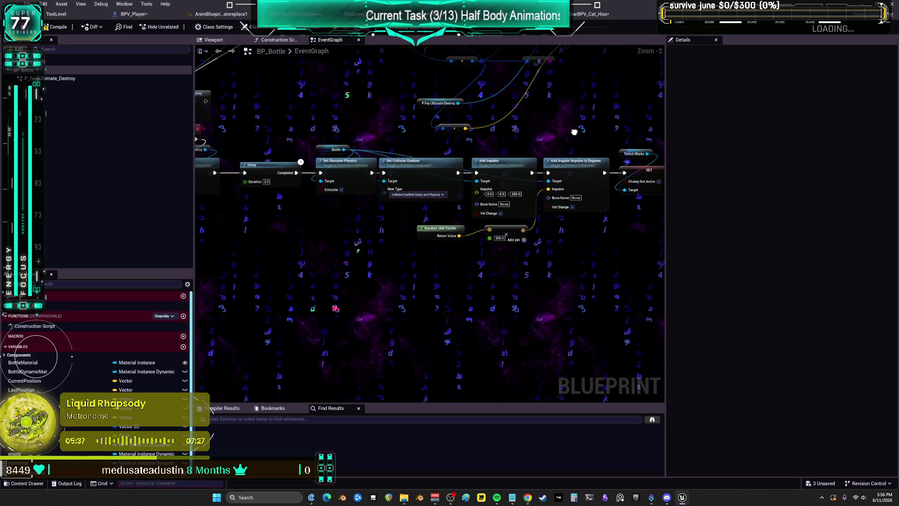
pyautogui.moveTo(405, 158); pyautogui.dragTo(364, 133)
pyautogui.scroll(2, 411, 127)
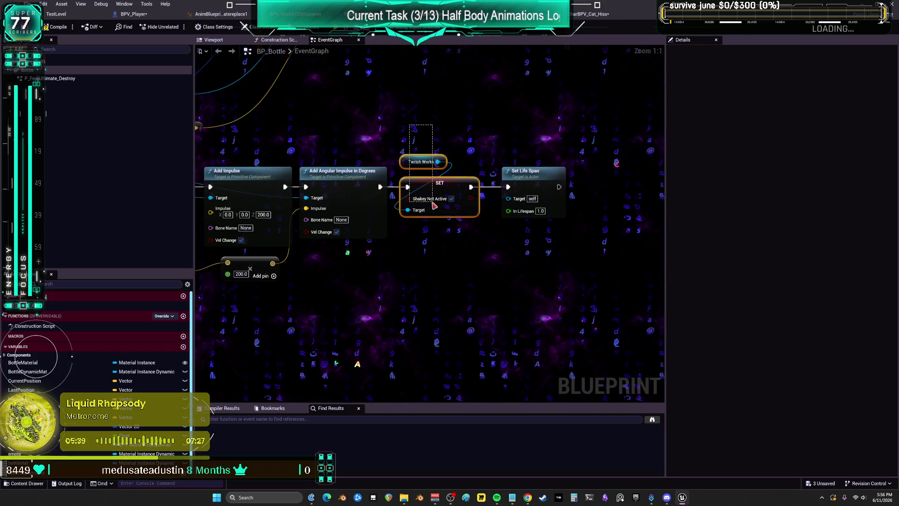
# Step: Select the SET Shakey Not Active and Twitch Works pair, then return to BPV_Player's Toggles graph
pyautogui.moveTo(435, 205); pyautogui.dragTo(434, 204)
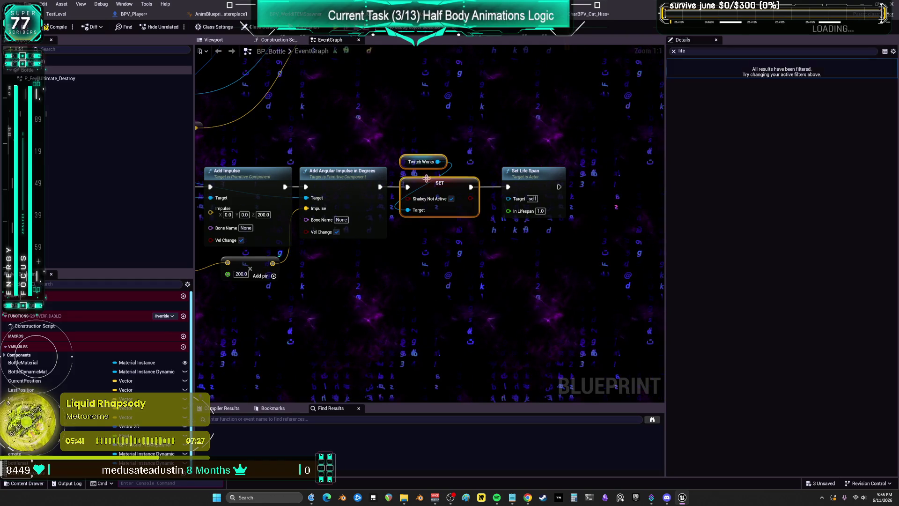
pyautogui.moveTo(430, 286); pyautogui.dragTo(429, 92)
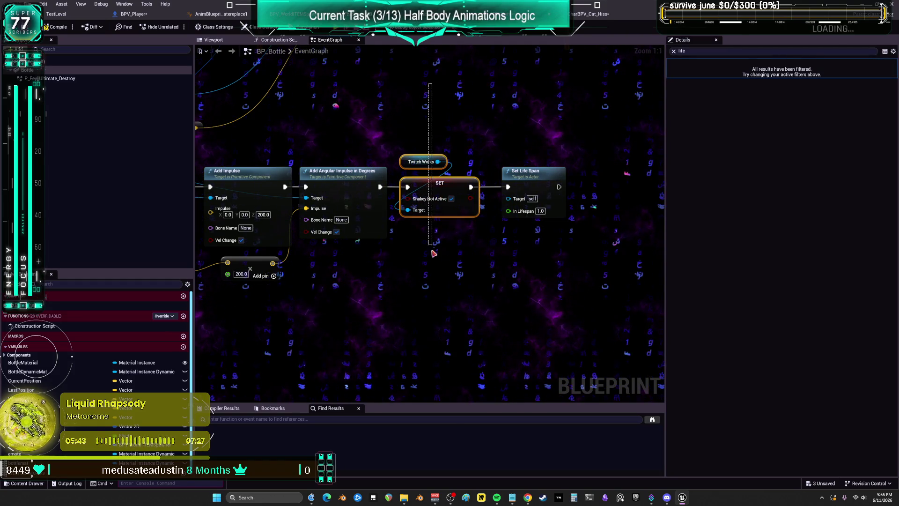
pyautogui.moveTo(419, 207); pyautogui.dragTo(422, 143)
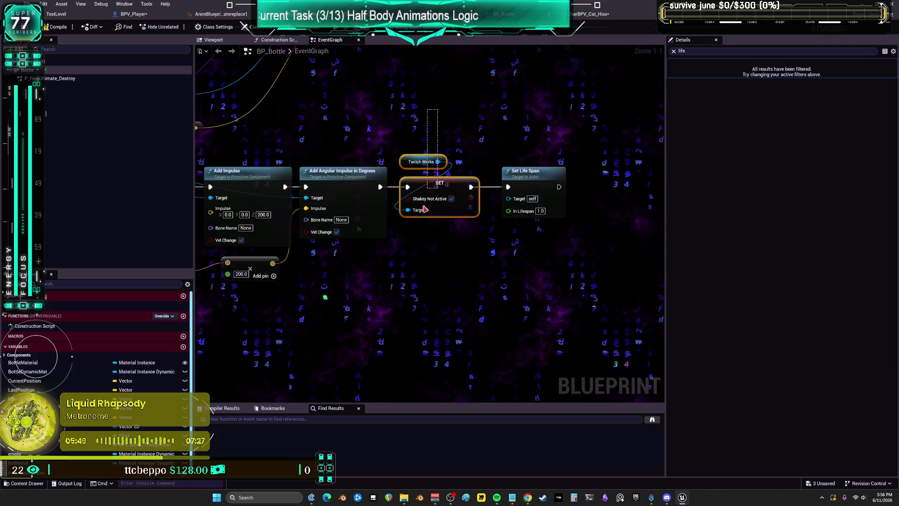
pyautogui.click(133, 13)
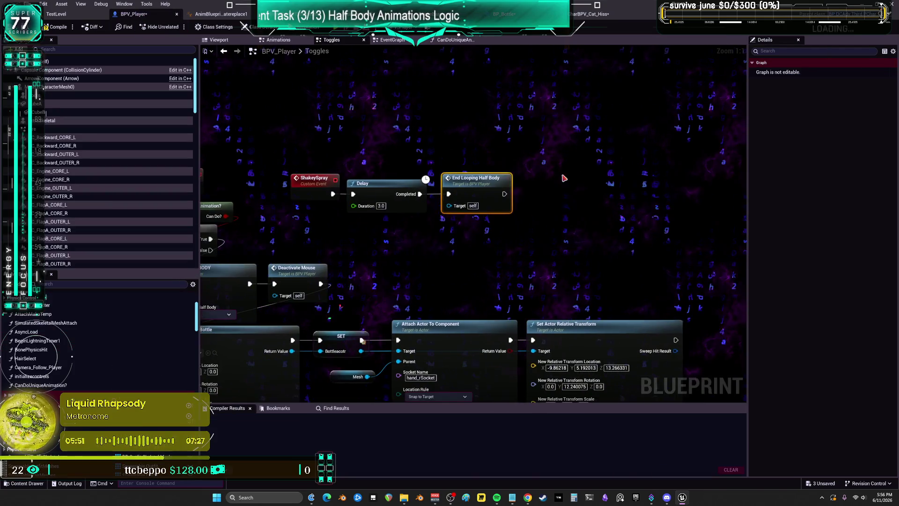
# Step: Paste the Shakey Not Active SET after End Looping Half Body in BPV_Player; delete BP_Bottle's original SET pair
pyautogui.hotkey('ctrl', 'v')
pyautogui.moveTo(505, 194)
pyautogui.mouseDown()
pyautogui.moveTo(572, 194)
pyautogui.moveTo(537, 191)
pyautogui.mouseUp()
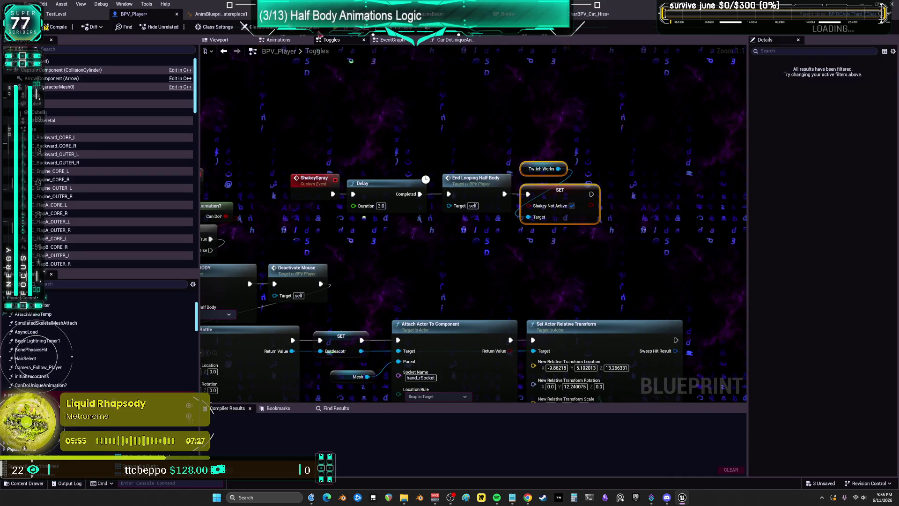
pyautogui.click(505, 13)
pyautogui.press('Delete')
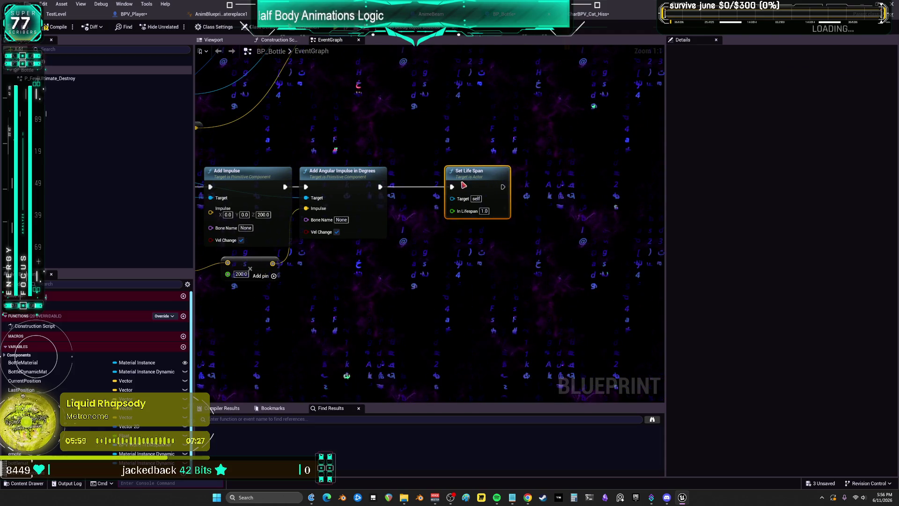
pyautogui.moveTo(349, 137)
pyautogui.mouseDown()
pyautogui.moveTo(603, 146)
pyautogui.moveTo(526, 142)
pyautogui.moveTo(523, 158)
pyautogui.moveTo(211, 139)
pyautogui.moveTo(515, 143)
pyautogui.moveTo(415, 139)
pyautogui.mouseUp()
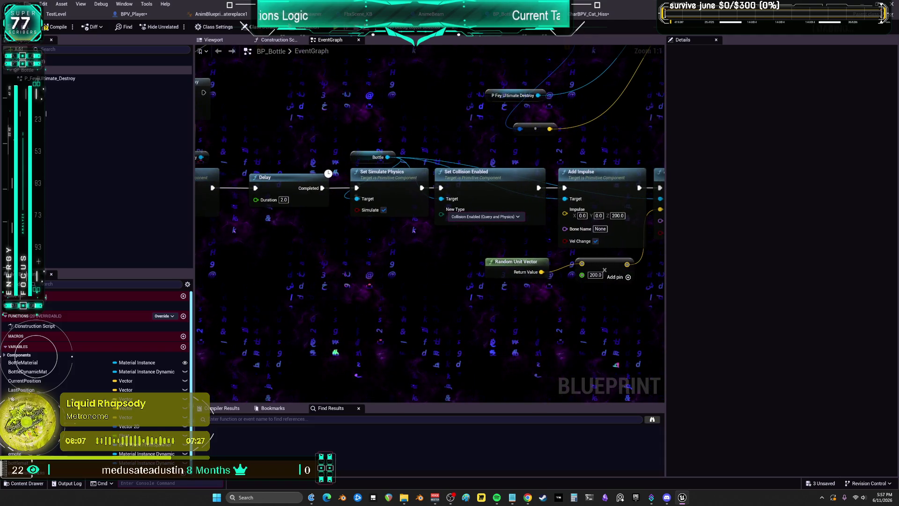
pyautogui.hotkey('ctrl', 'Tab')
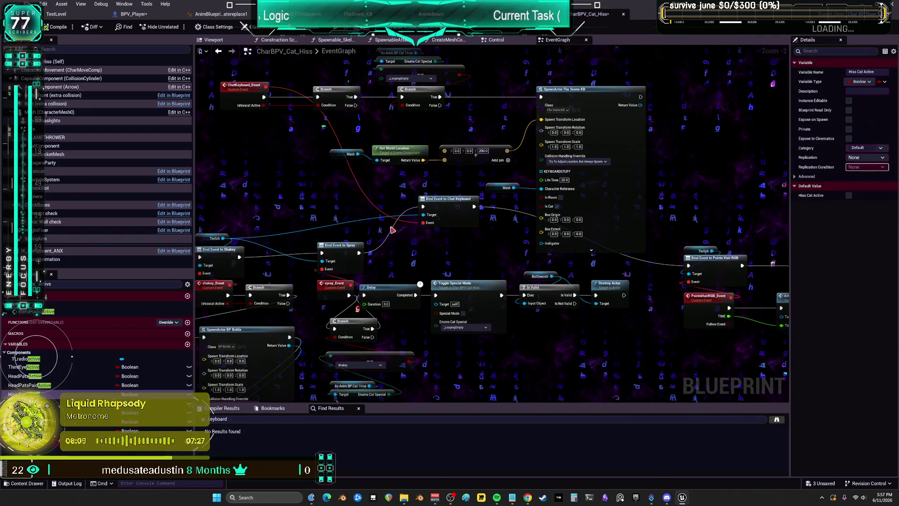
# Step: Paste the Twitch Works and SET nodes into CharBPV_Cat_Hiss's spray chain, then delete the Twitch Works getter
pyautogui.moveTo(424, 258); pyautogui.dragTo(423, 226)
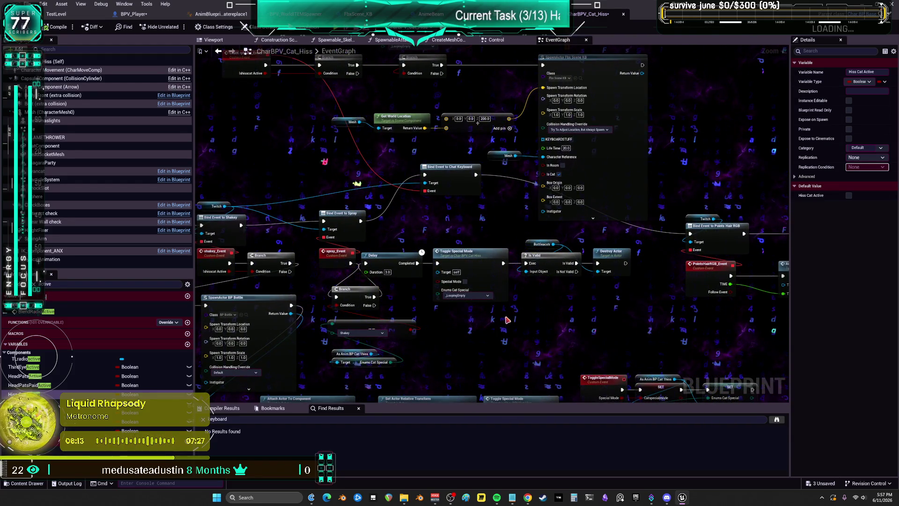
pyautogui.moveTo(484, 330)
pyautogui.mouseDown()
pyautogui.moveTo(598, 236)
pyautogui.moveTo(506, 247)
pyautogui.mouseUp()
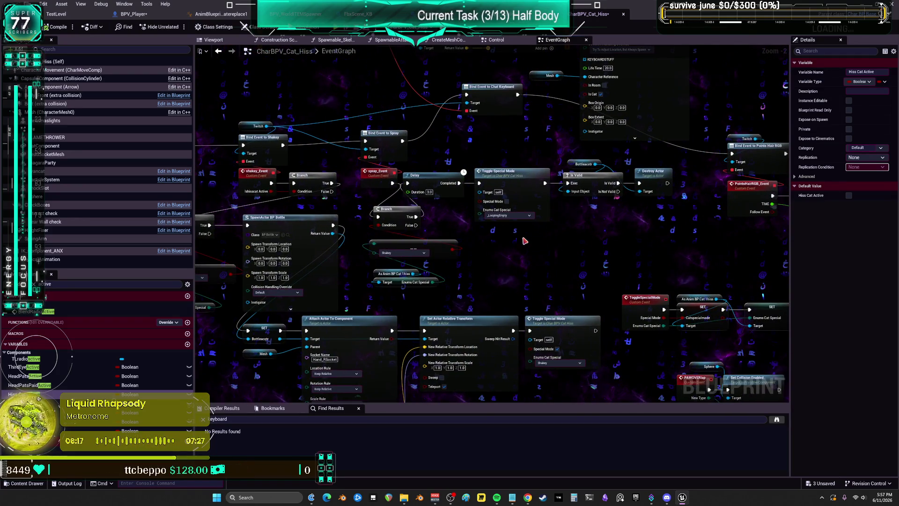
pyautogui.hotkey('ctrl', 'v')
pyautogui.click(468, 248)
pyautogui.moveTo(431, 249); pyautogui.dragTo(384, 238)
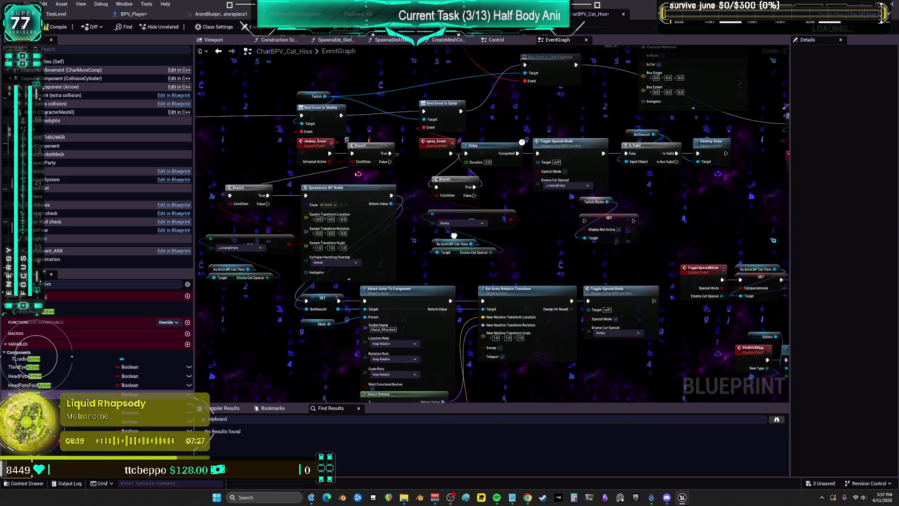
pyautogui.click(607, 172)
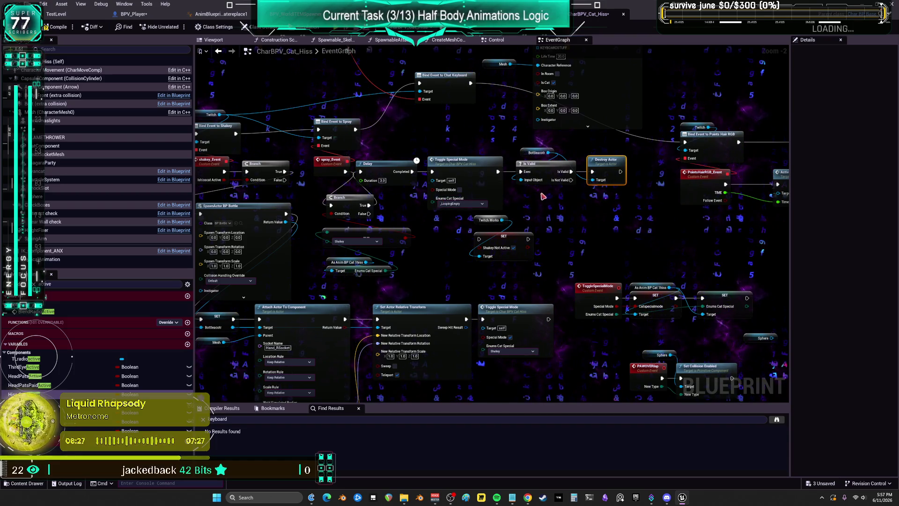
pyautogui.click(491, 242)
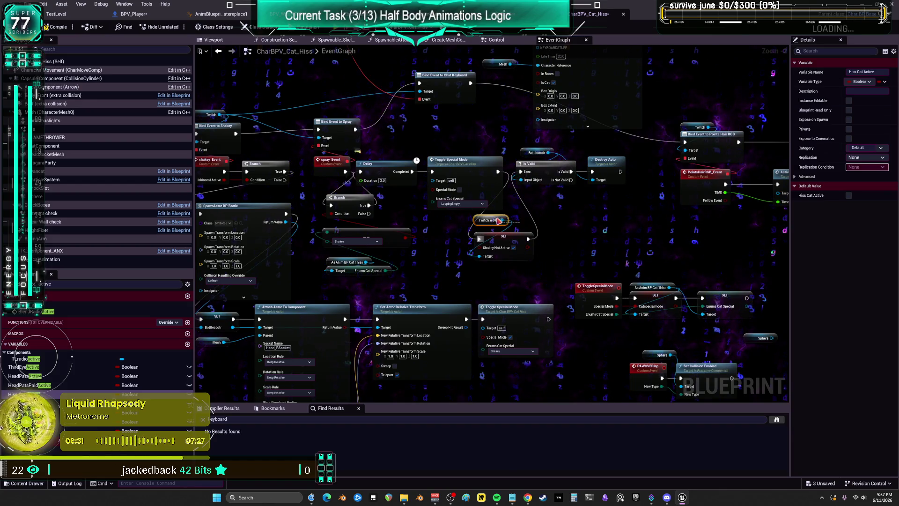
pyautogui.press('Delete')
# Step: Place the Shakey Not Active SET beside the bottle Is Valid check and Destroy Actor nodes
pyautogui.moveTo(233, 114)
pyautogui.mouseDown()
pyautogui.moveTo(515, 238)
pyautogui.moveTo(504, 230)
pyautogui.moveTo(557, 197)
pyautogui.mouseUp()
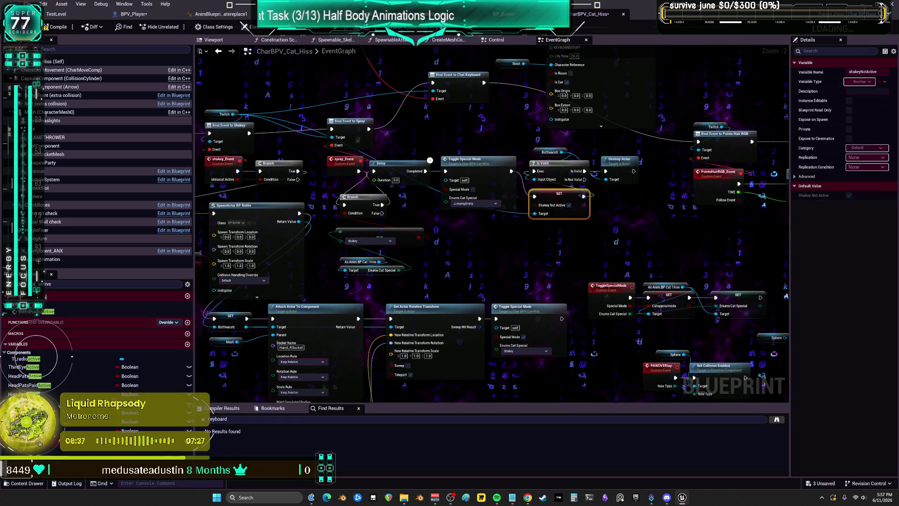
pyautogui.moveTo(609, 188); pyautogui.dragTo(534, 149)
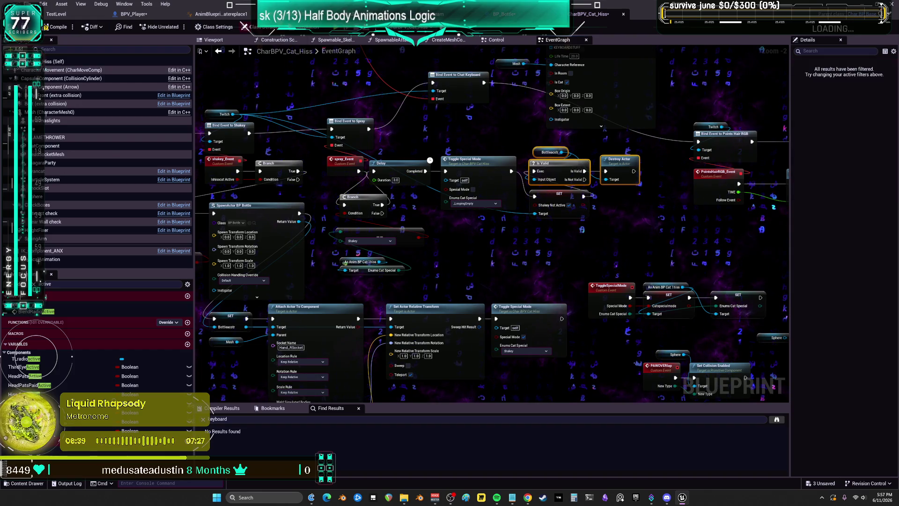
pyautogui.click(140, 16)
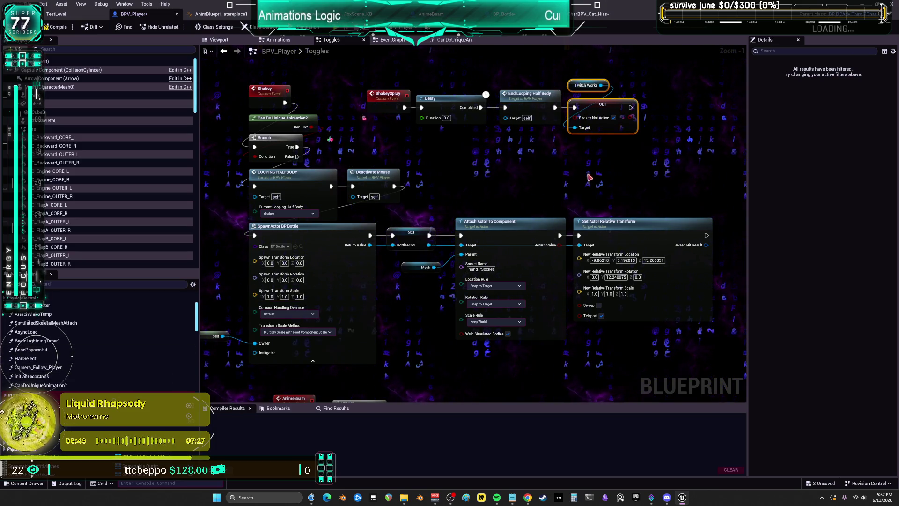
# Step: After SET Shakey Not Active, add a validated Bottleacotr get feeding Destroy Actor
pyautogui.rightClick(527, 182)
pyautogui.write('get bottlea')
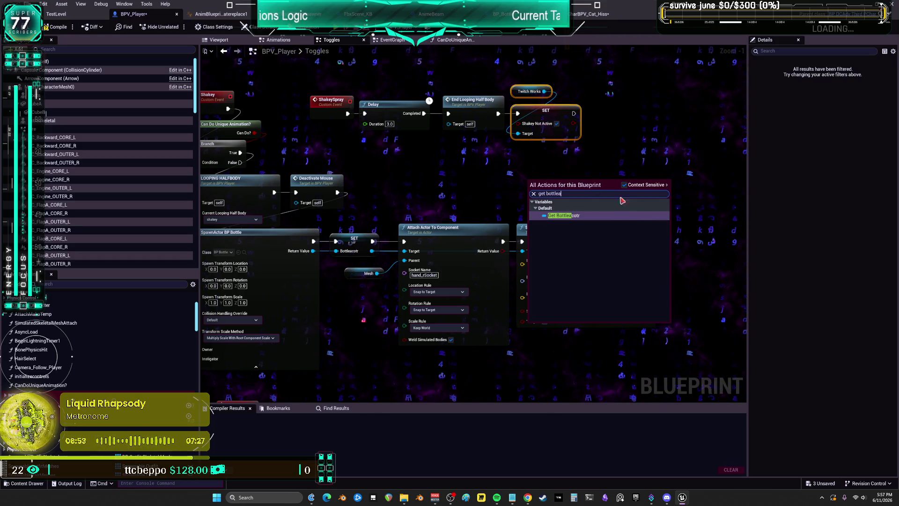
pyautogui.press('Return')
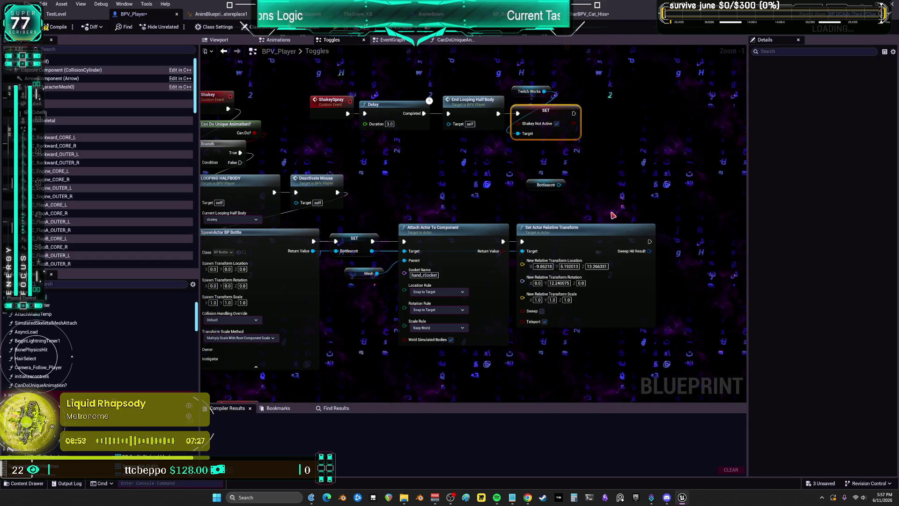
pyautogui.moveTo(598, 186); pyautogui.dragTo(598, 186)
pyautogui.write('destro')
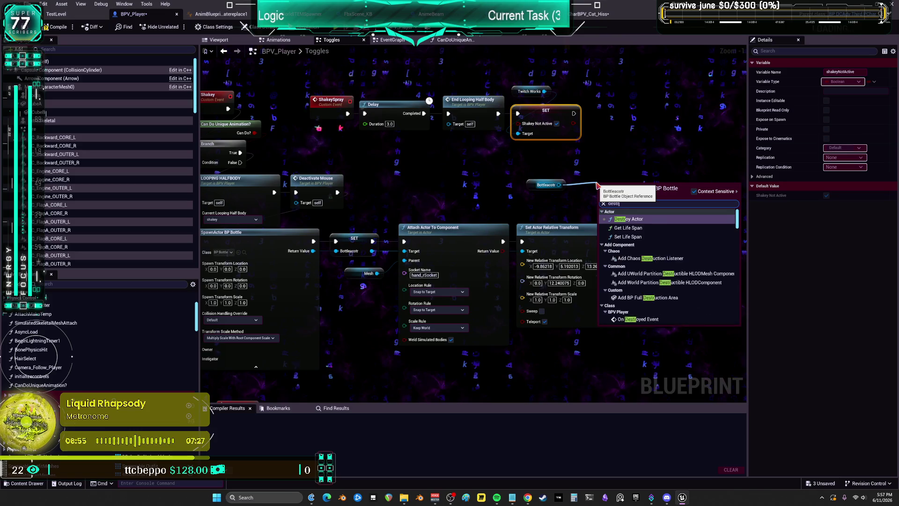
pyautogui.press('Return')
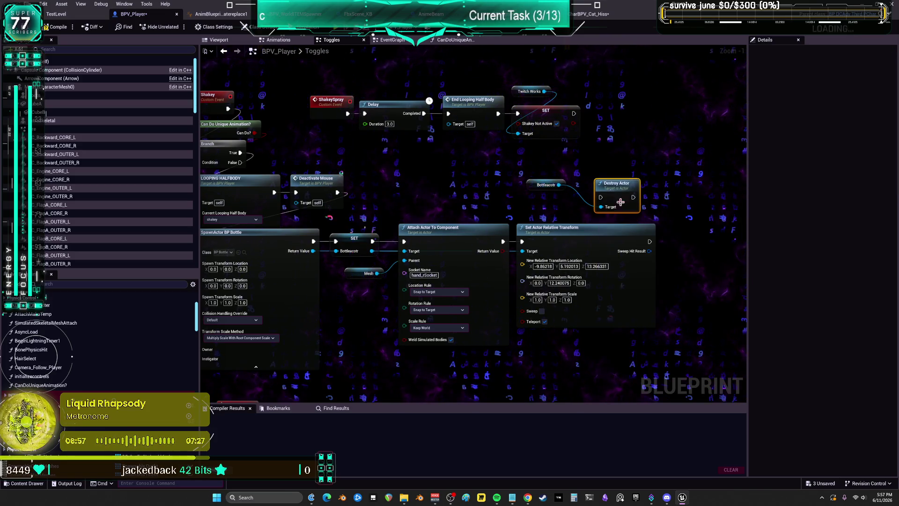
pyautogui.rightClick(559, 185)
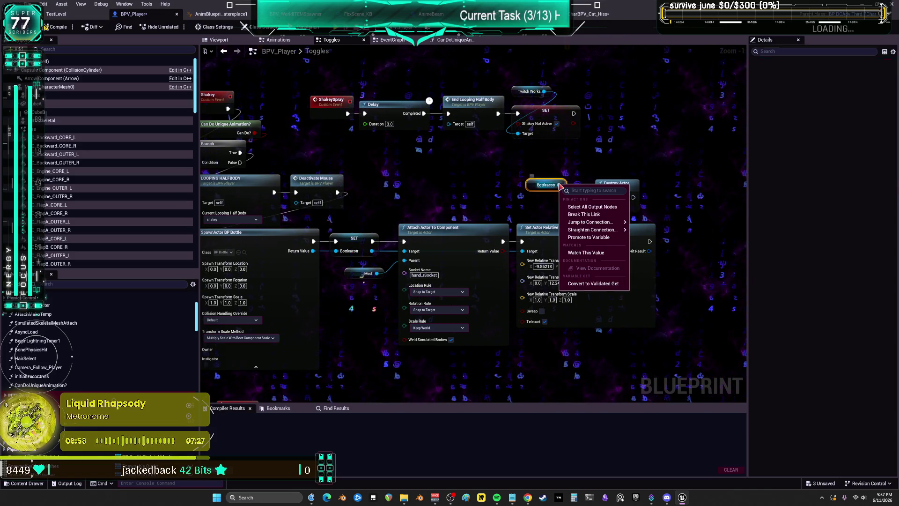
pyautogui.click(593, 283)
pyautogui.moveTo(633, 182); pyautogui.dragTo(667, 158)
pyautogui.moveTo(551, 184); pyautogui.dragTo(580, 169)
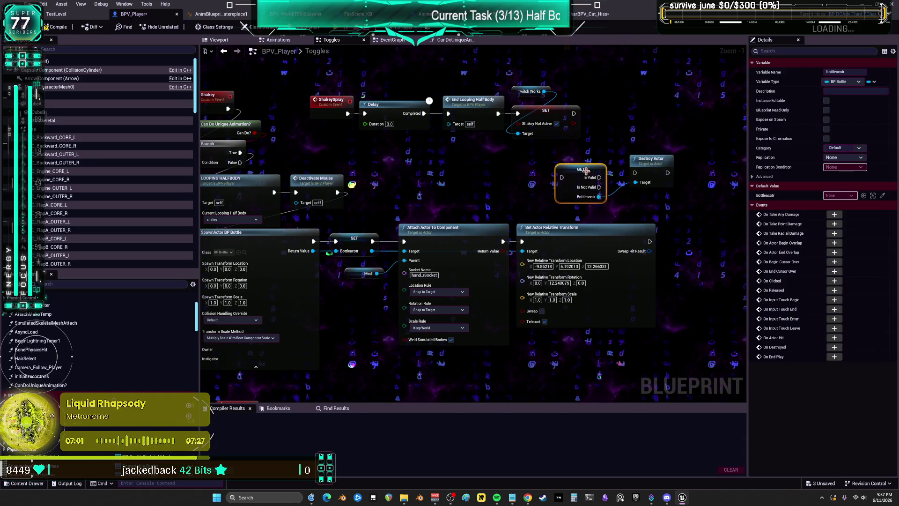
pyautogui.moveTo(573, 113)
pyautogui.mouseDown()
pyautogui.moveTo(562, 178)
pyautogui.moveTo(635, 172)
pyautogui.moveTo(618, 141)
pyautogui.moveTo(630, 117)
pyautogui.moveTo(670, 96)
pyautogui.mouseUp()
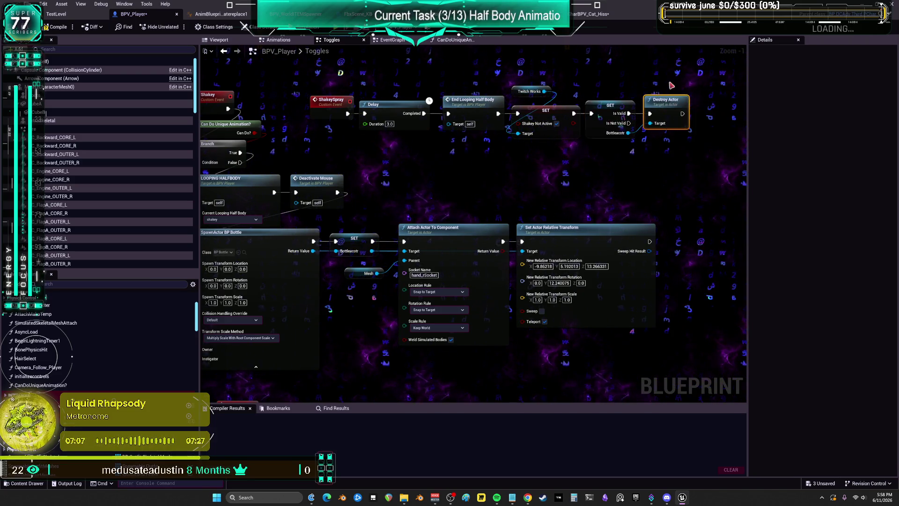
pyautogui.moveTo(348, 47); pyautogui.dragTo(270, 93)
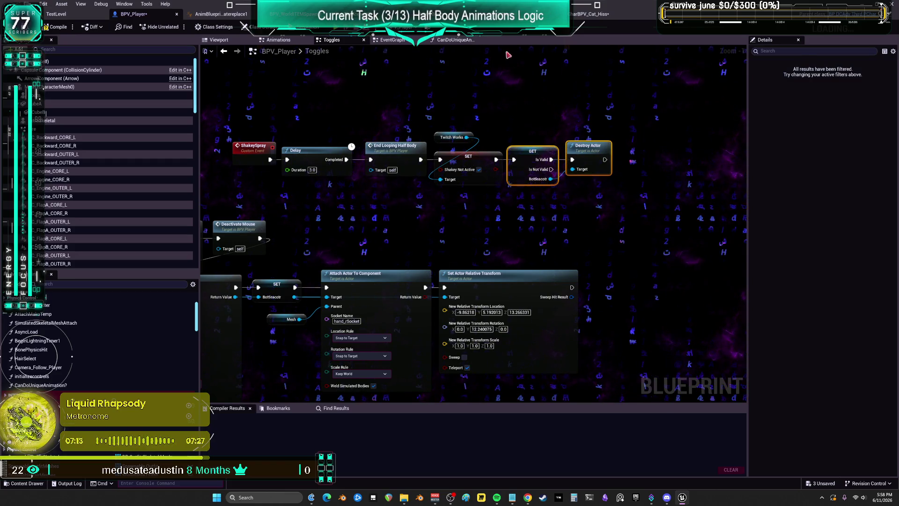
# Step: Review the bottle's life span logic in BP_Bottle's event graph
pyautogui.click(469, 14)
pyautogui.scroll(-1, 322, 173)
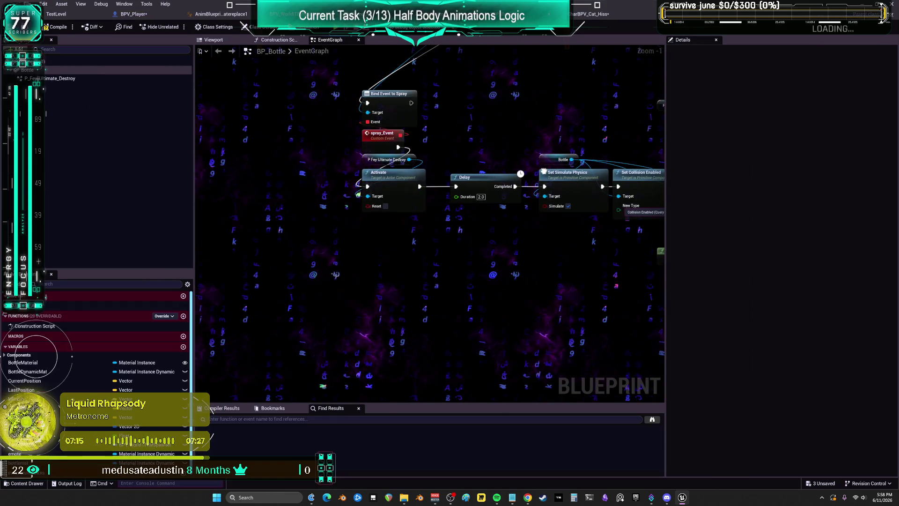
pyautogui.moveTo(532, 149); pyautogui.dragTo(328, 140)
pyautogui.moveTo(532, 149); pyautogui.dragTo(524, 149)
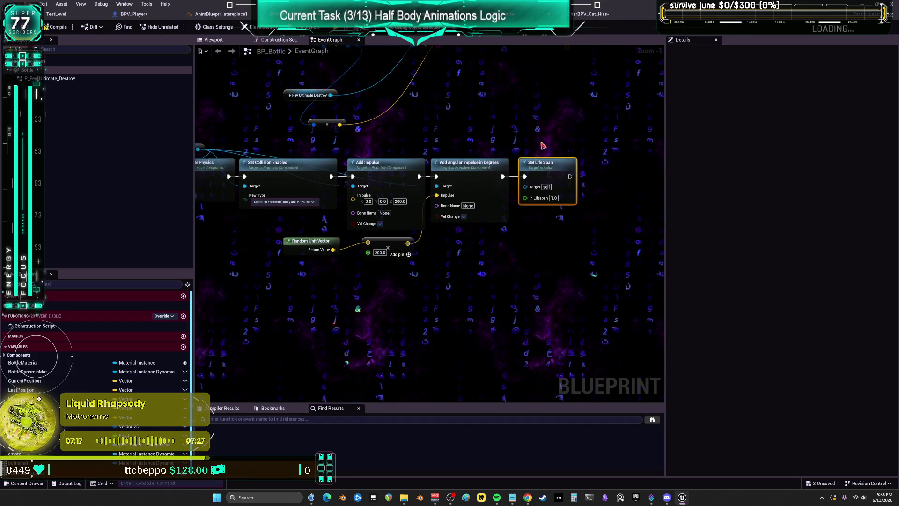
pyautogui.click(134, 14)
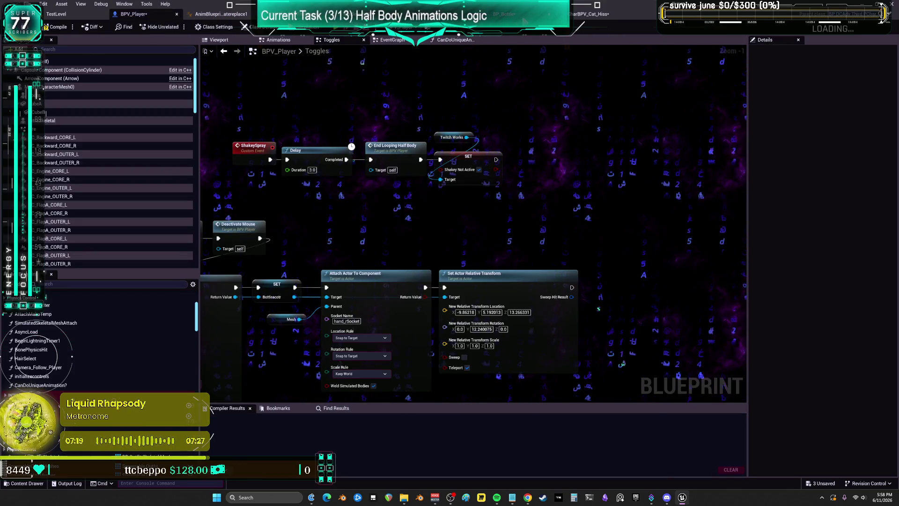
pyautogui.click(504, 14)
pyautogui.click(593, 14)
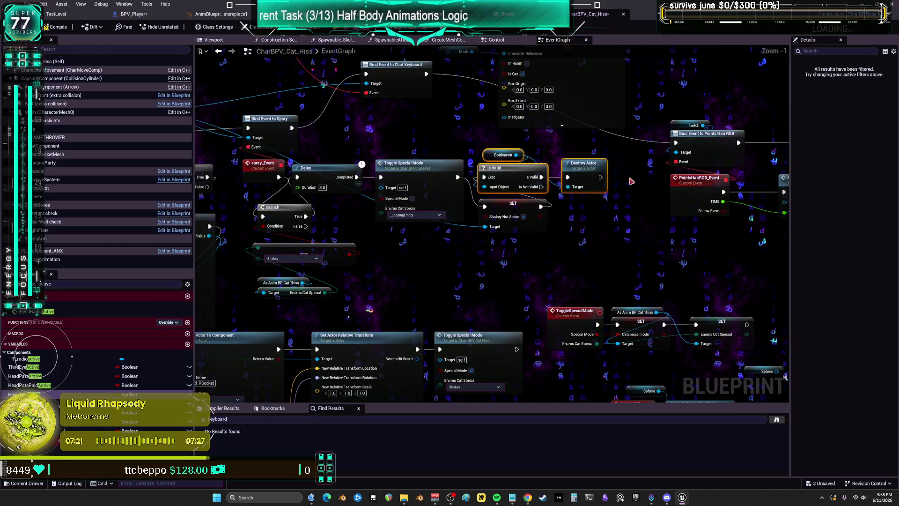
# Step: Delete CharBPV_Cat_Hiss's bottle Is Valid and Destroy Actor nodes and reposition the SET nodes
pyautogui.press('Delete')
pyautogui.moveTo(527, 208)
pyautogui.mouseDown()
pyautogui.moveTo(528, 175)
pyautogui.moveTo(617, 137)
pyautogui.moveTo(595, 183)
pyautogui.moveTo(409, 151)
pyautogui.moveTo(581, 115)
pyautogui.mouseUp()
pyautogui.click(539, 170)
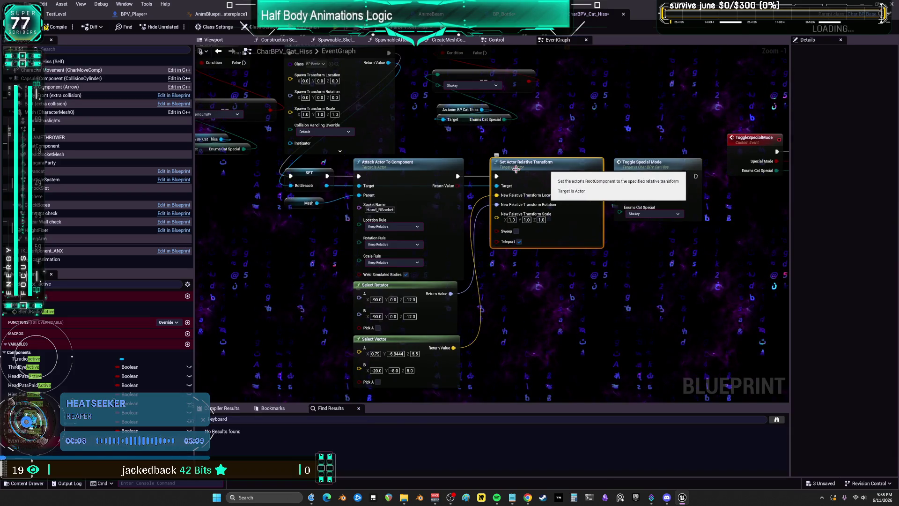
pyautogui.moveTo(432, 161)
pyautogui.mouseDown()
pyautogui.moveTo(440, 197)
pyautogui.moveTo(490, 195)
pyautogui.mouseUp()
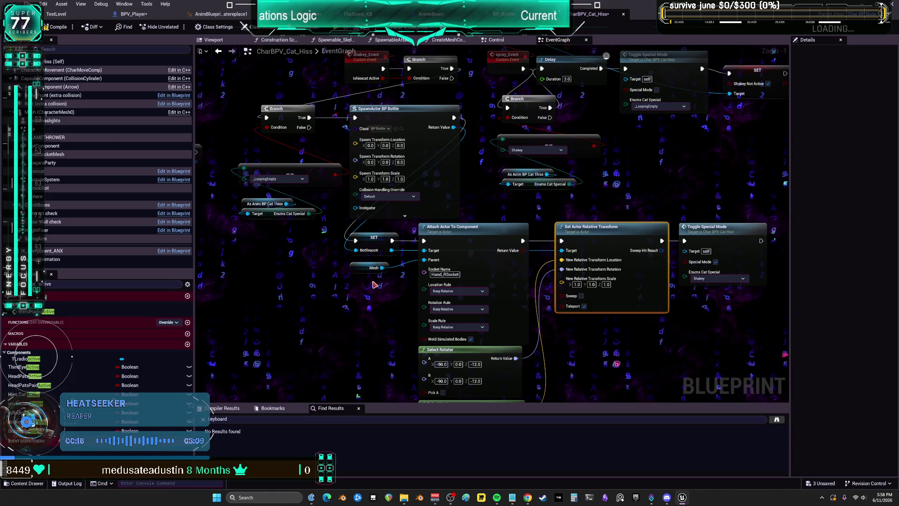
pyautogui.moveTo(375, 242); pyautogui.dragTo(299, 280)
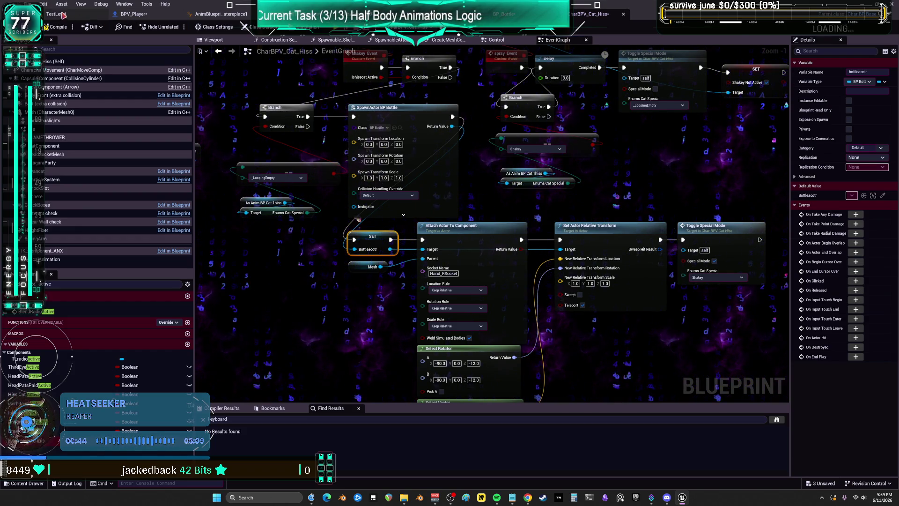
# Step: Save all modified assets and compile the blueprint
pyautogui.click(27, 4)
pyautogui.click(54, 55)
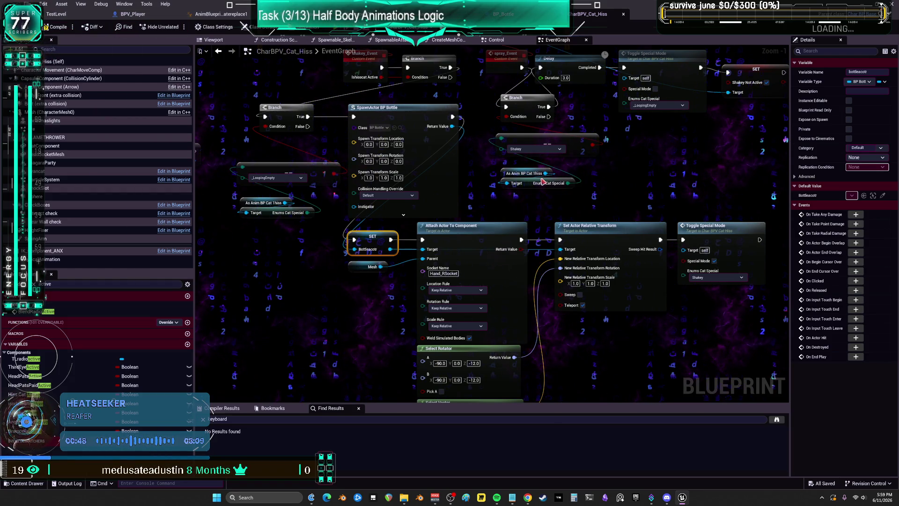
pyautogui.press('F7')
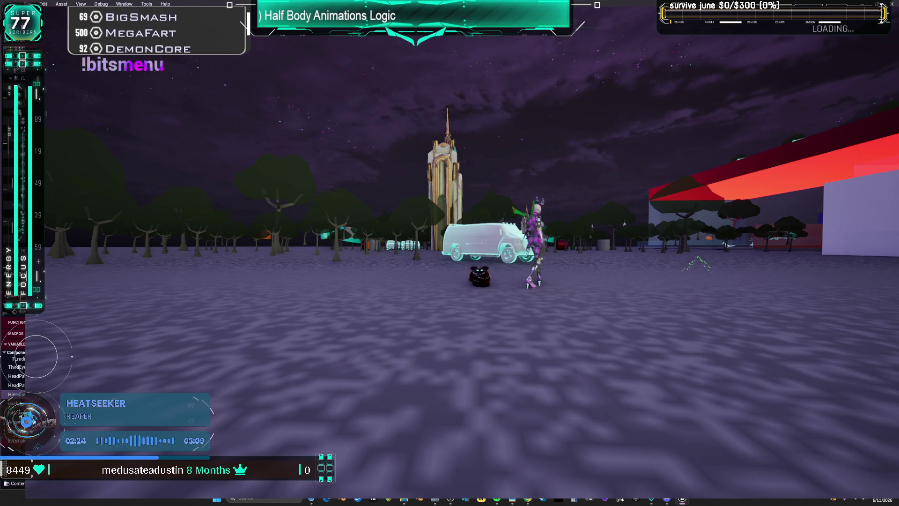
# Step: Alternate between the running play-test and the editor graph with Alt+Tab
pyautogui.hotkey('alt', 'Tab')
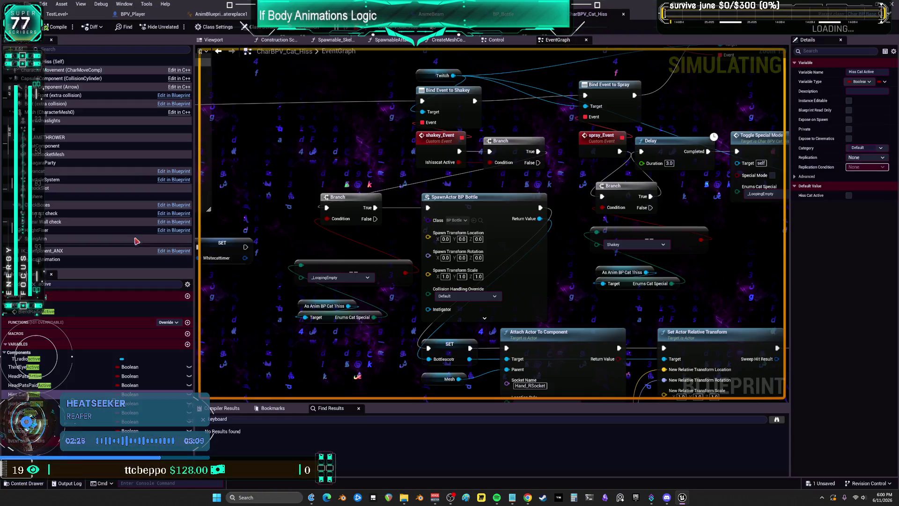
pyautogui.hotkey('alt', 'Tab')
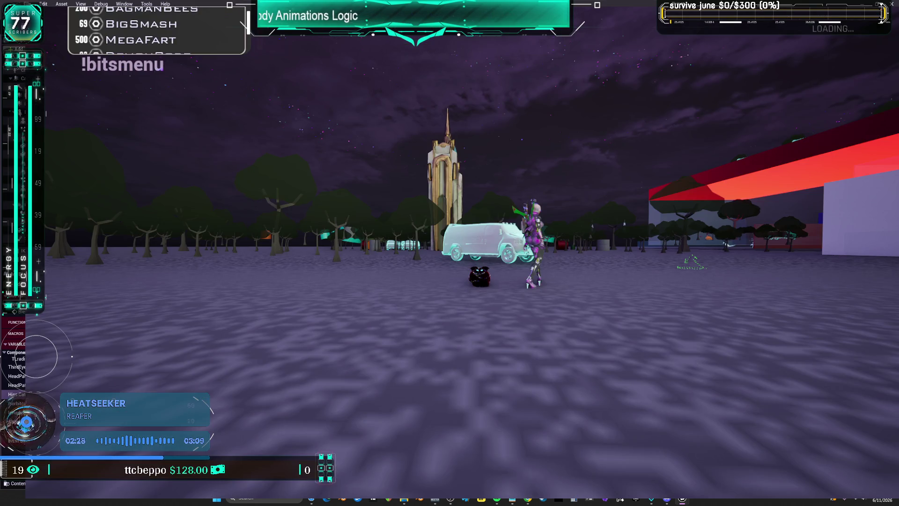
pyautogui.hotkey('alt', 'Tab')
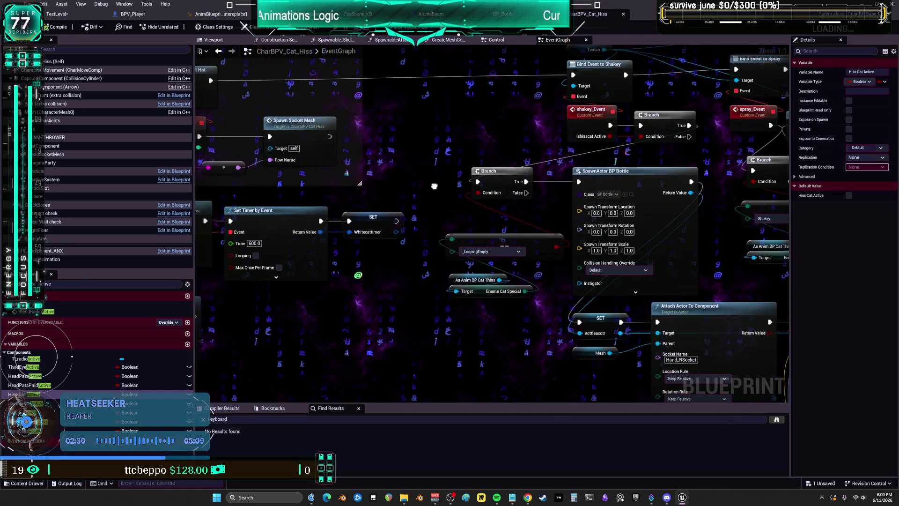
# Step: From the cat's Mesh component, browse to AnimBP_HissAI in the AnimX Hisscat folder
pyautogui.moveTo(396, 200); pyautogui.dragTo(274, 273)
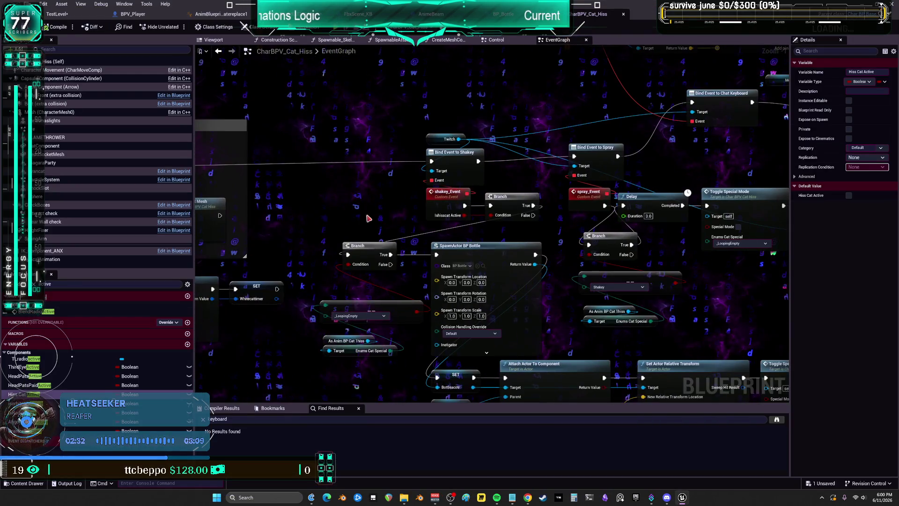
pyautogui.moveTo(396, 200); pyautogui.dragTo(366, 190)
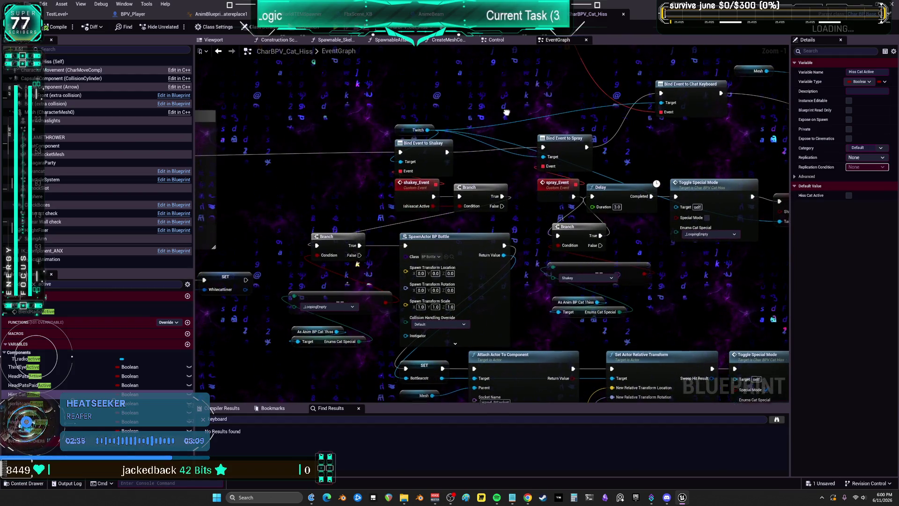
pyautogui.moveTo(507, 110); pyautogui.dragTo(422, 252)
pyautogui.scroll(-1, 458, 151)
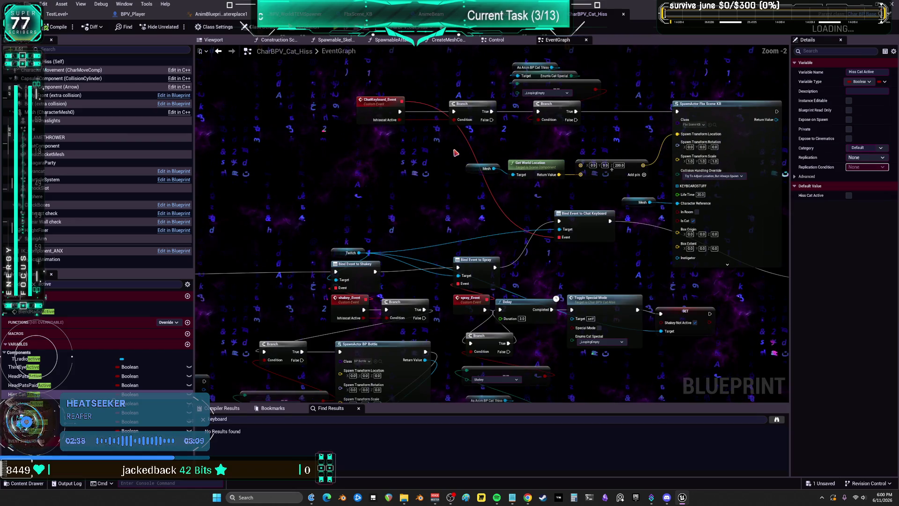
pyautogui.click(534, 67)
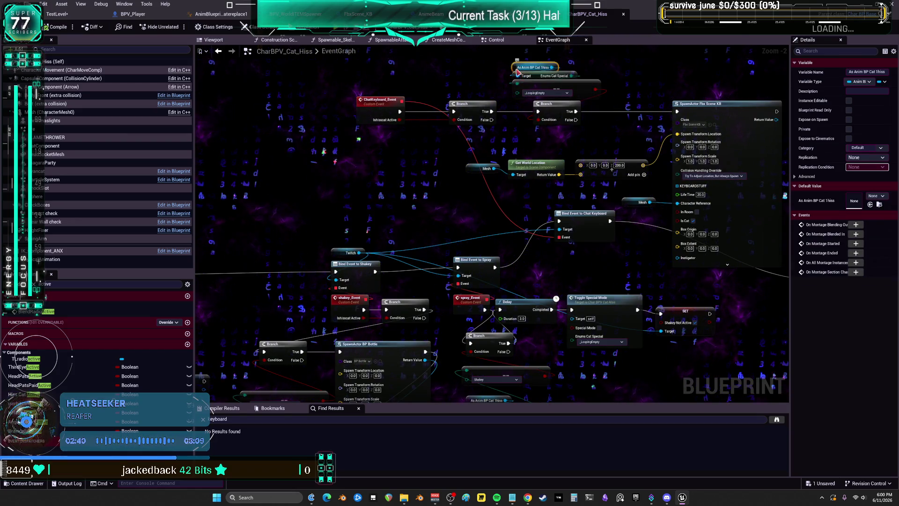
pyautogui.click(56, 112)
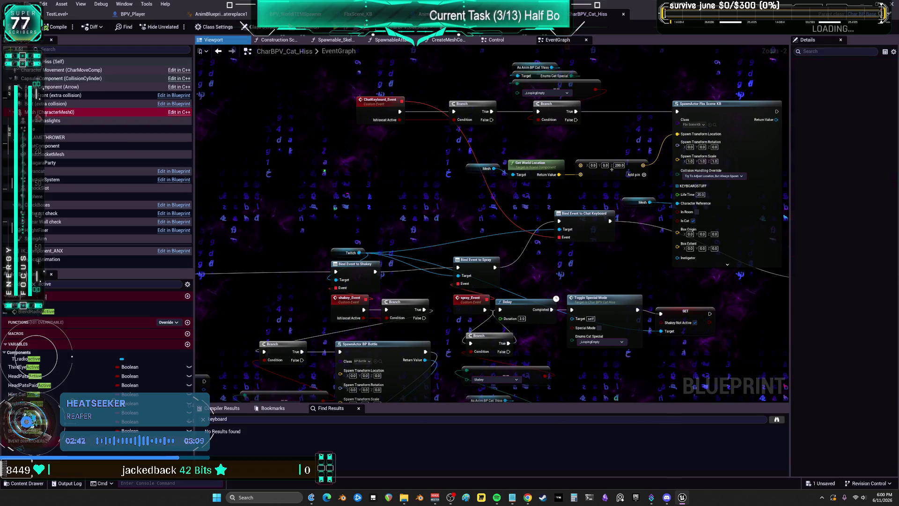
pyautogui.click(860, 196)
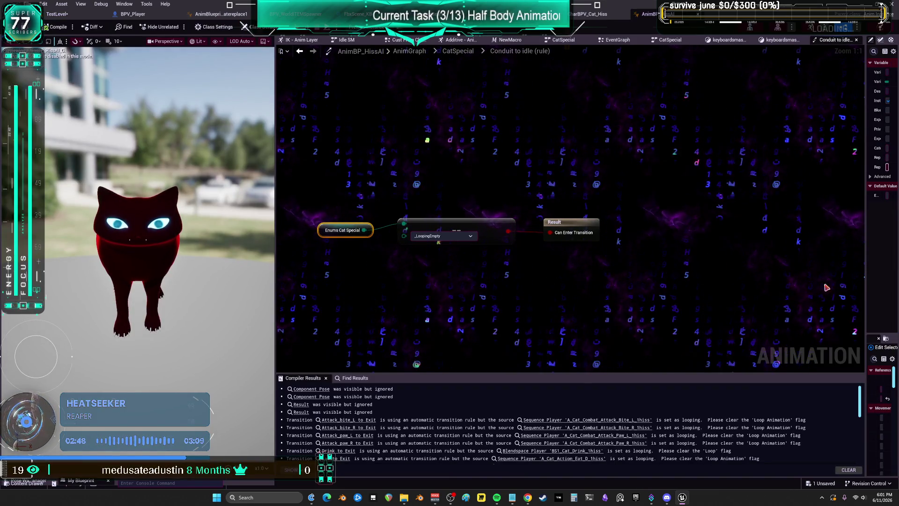
# Step: Confirm AnimBP_HissAI's Enums Cat Special defaults to _LoopingEmpty and save the current level
pyautogui.moveTo(865, 281); pyautogui.dragTo(636, 278)
pyautogui.click(791, 195)
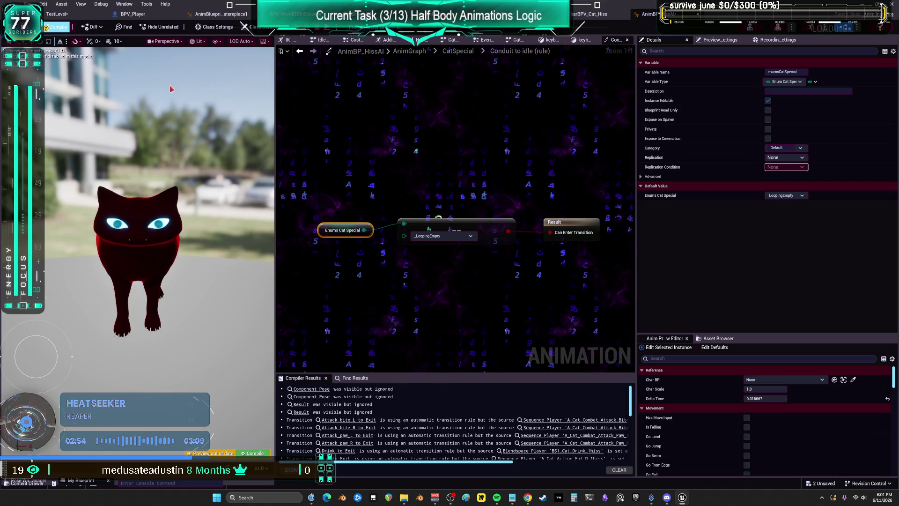
pyautogui.click(28, 4)
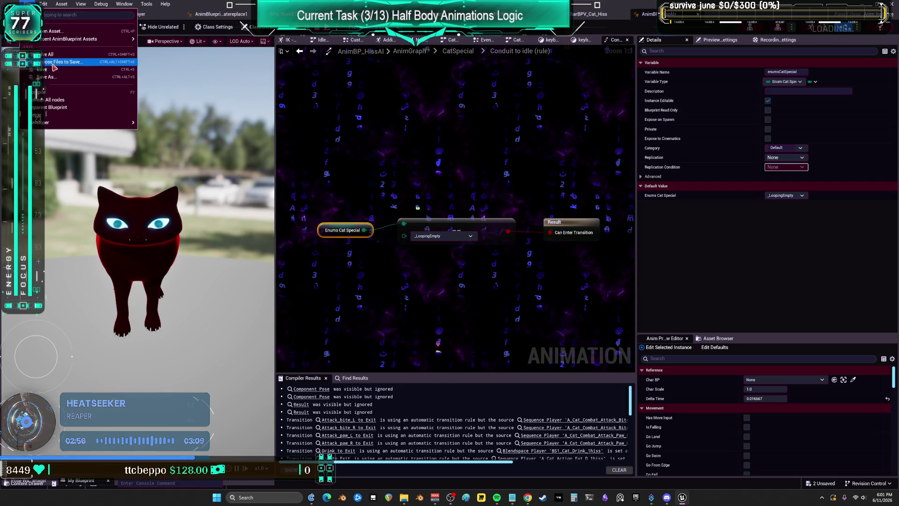
pyautogui.click(54, 55)
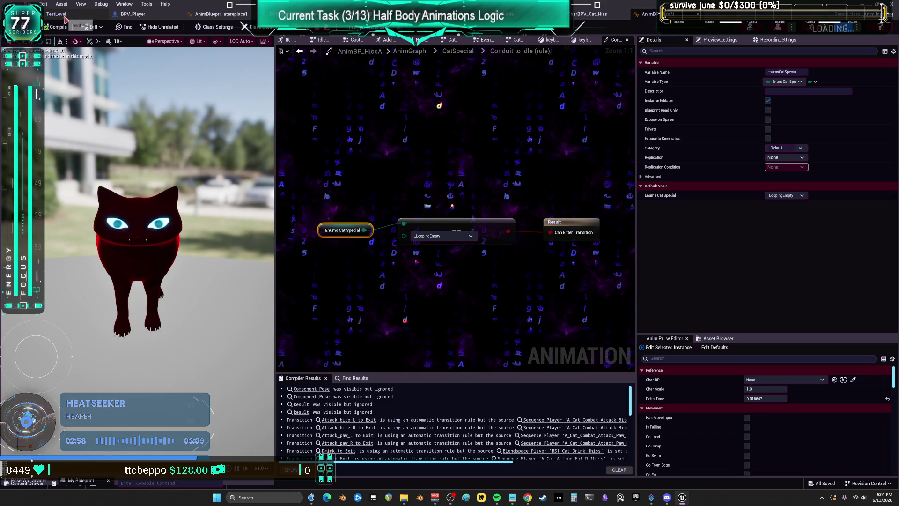
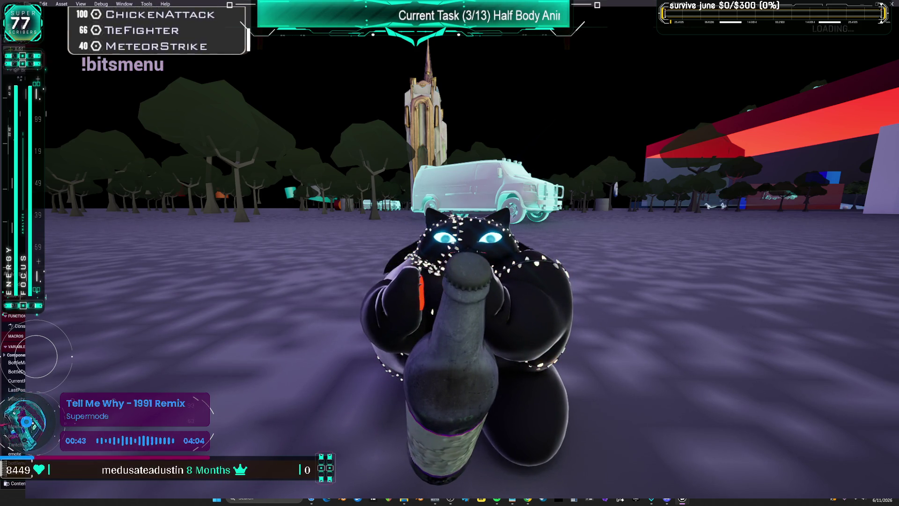
# Step: Switch from the running game to the BPV_Player Toggles graph and back to the game view
pyautogui.scroll(-5, 14, 356)
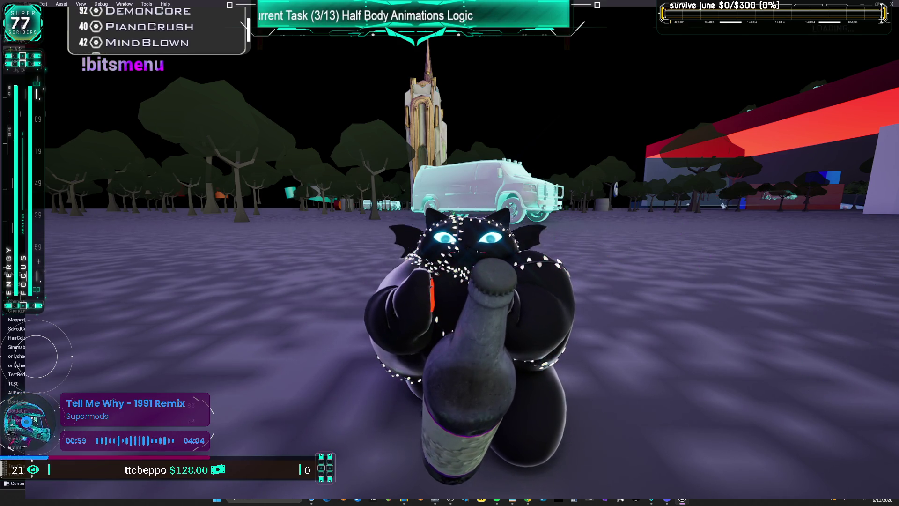
pyautogui.hotkey('alt', 'Tab')
pyautogui.hotkey('alt', 'Tab')
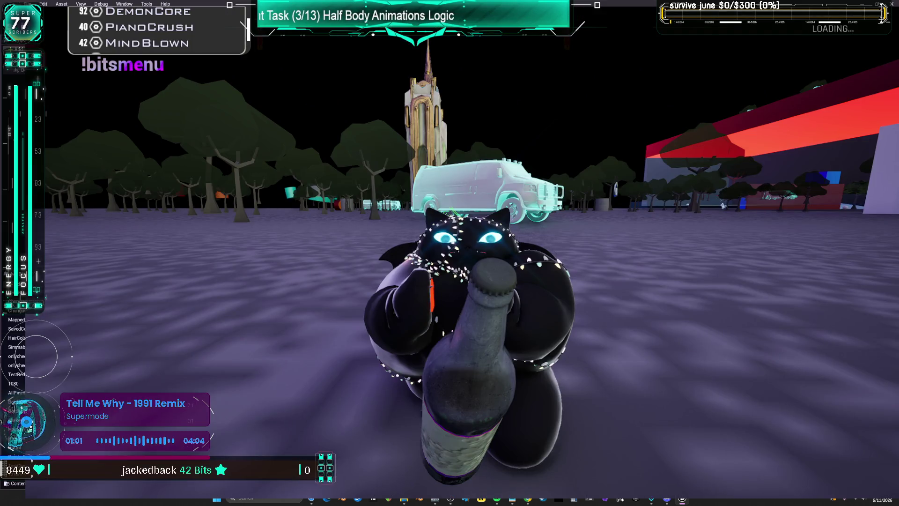
pyautogui.hotkey('alt', 'Tab')
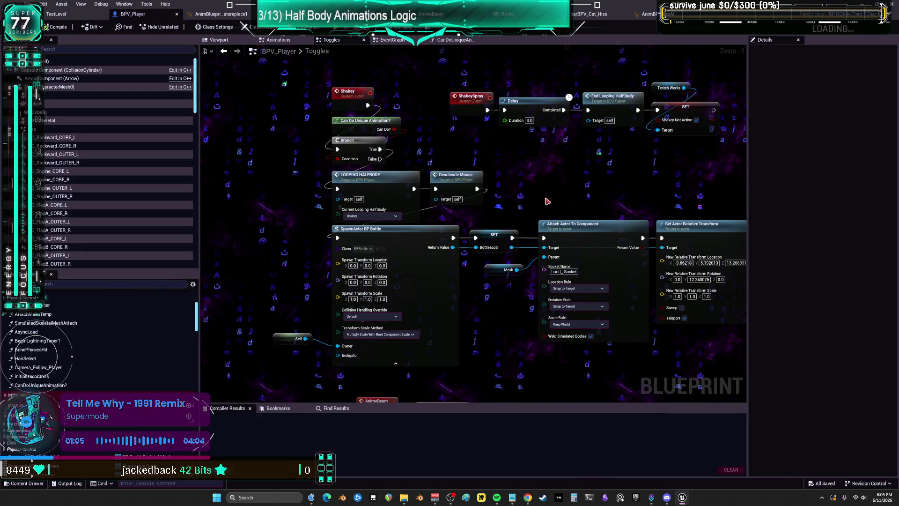
# Step: Inspect BP_Bottle's EventGraph: BeginPlay, spray chain, parameter and life span nodes, and bottle acceleration
pyautogui.scroll(-1, 459, 139)
pyautogui.moveTo(459, 139)
pyautogui.mouseDown()
pyautogui.moveTo(473, 218)
pyautogui.moveTo(479, 138)
pyautogui.moveTo(526, 175)
pyautogui.mouseUp()
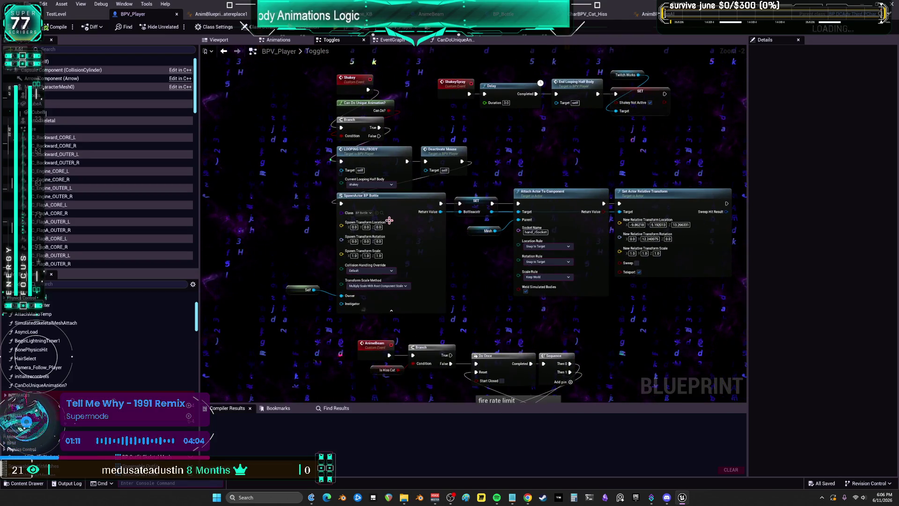
pyautogui.click(507, 14)
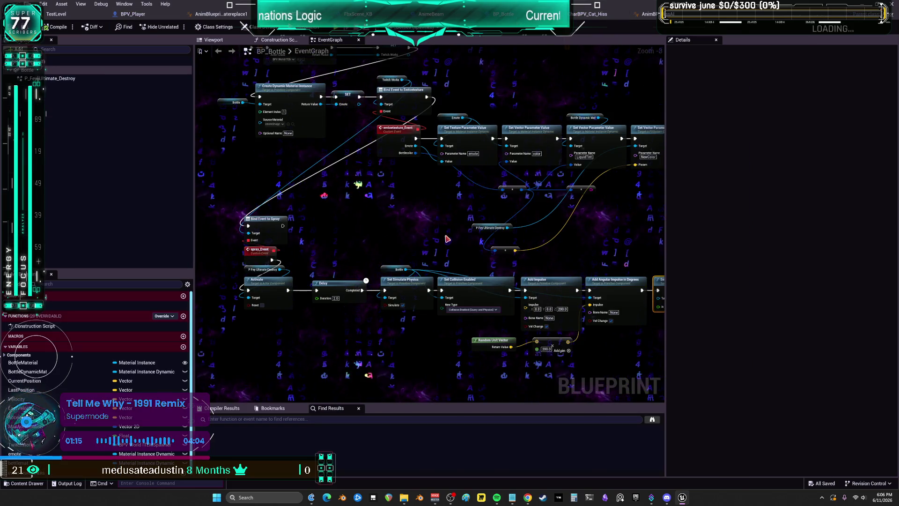
pyautogui.moveTo(448, 251); pyautogui.dragTo(522, 234)
pyautogui.moveTo(438, 223); pyautogui.dragTo(560, 286)
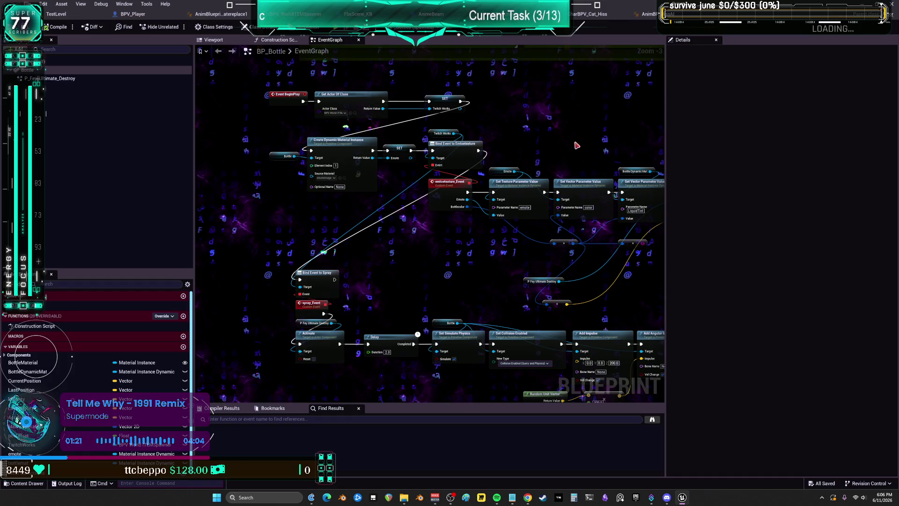
pyautogui.moveTo(572, 148); pyautogui.dragTo(505, 164)
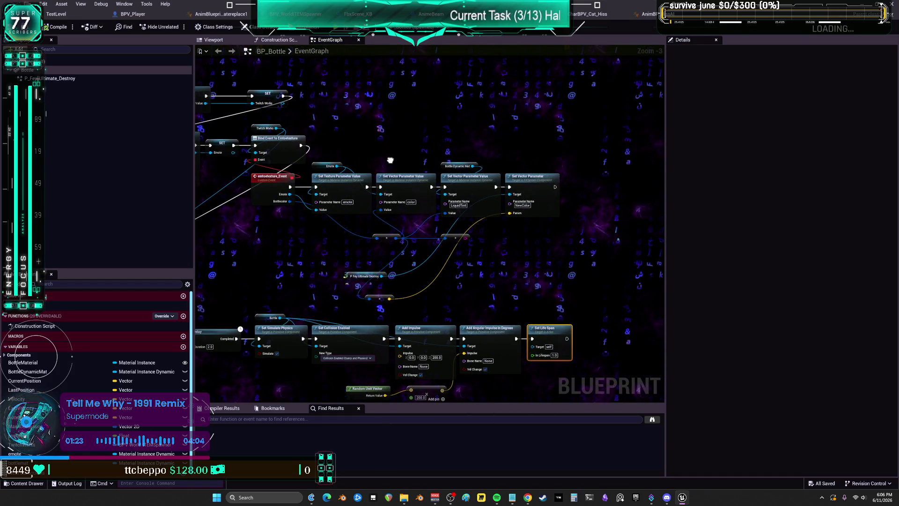
pyautogui.moveTo(390, 160)
pyautogui.mouseDown()
pyautogui.moveTo(390, 0)
pyautogui.moveTo(603, 66)
pyautogui.mouseUp()
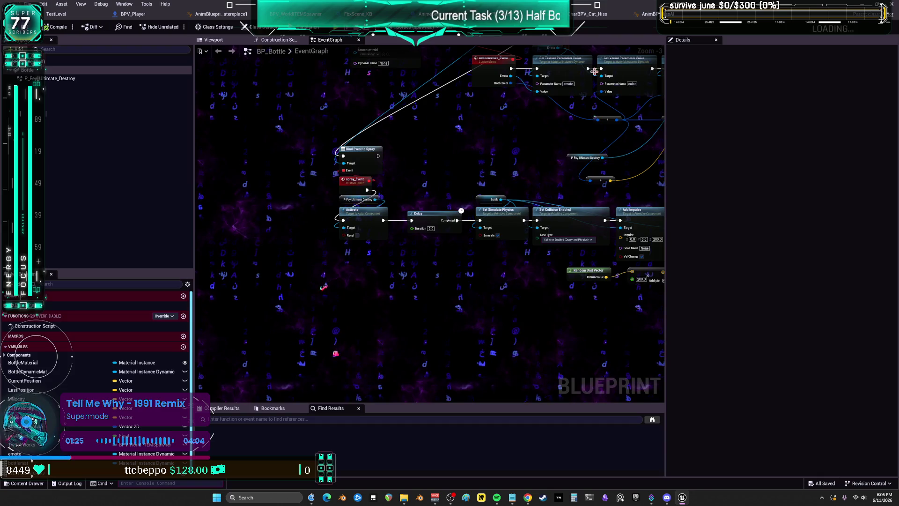
pyautogui.scroll(3, 344, 238)
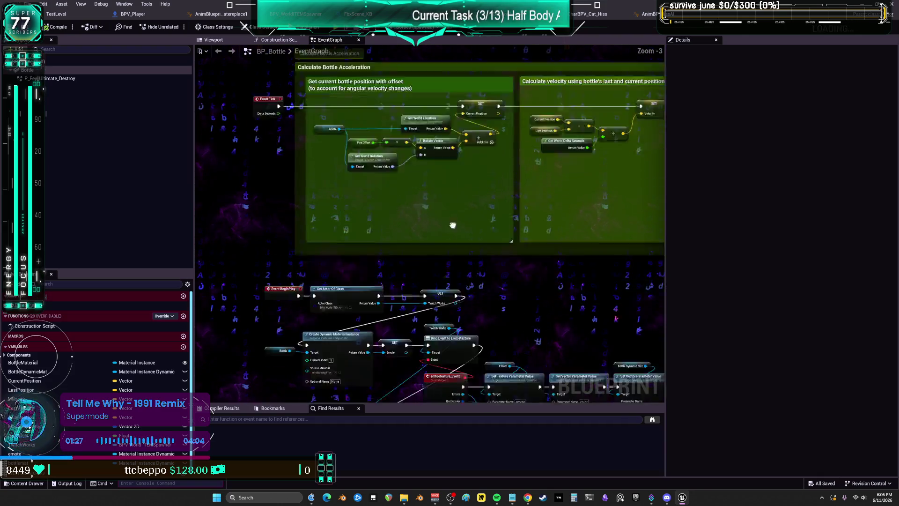
# Step: Add a SET Shakey Not Active node from a copied Twitch Works getter, chained after the first SET node
pyautogui.moveTo(344, 237)
pyautogui.mouseDown()
pyautogui.moveTo(335, 219)
pyautogui.moveTo(278, 206)
pyautogui.mouseUp()
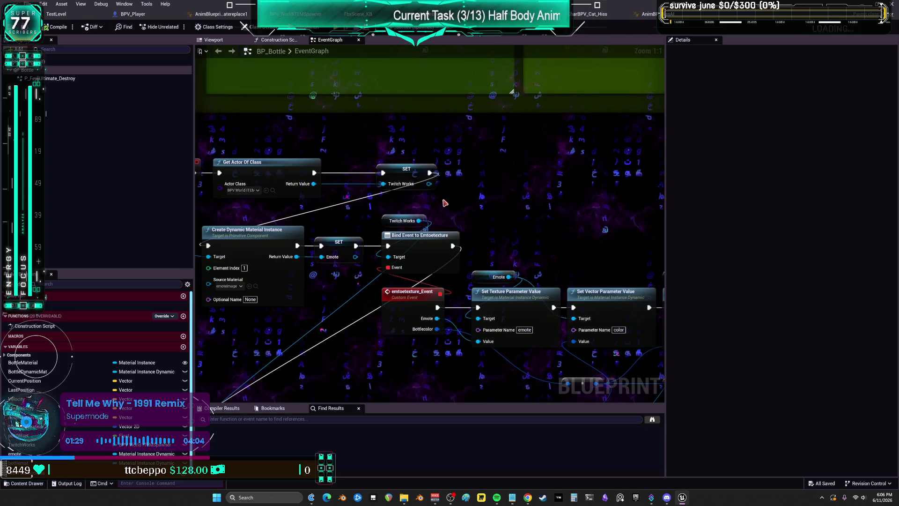
pyautogui.hotkey('ctrl', 'd')
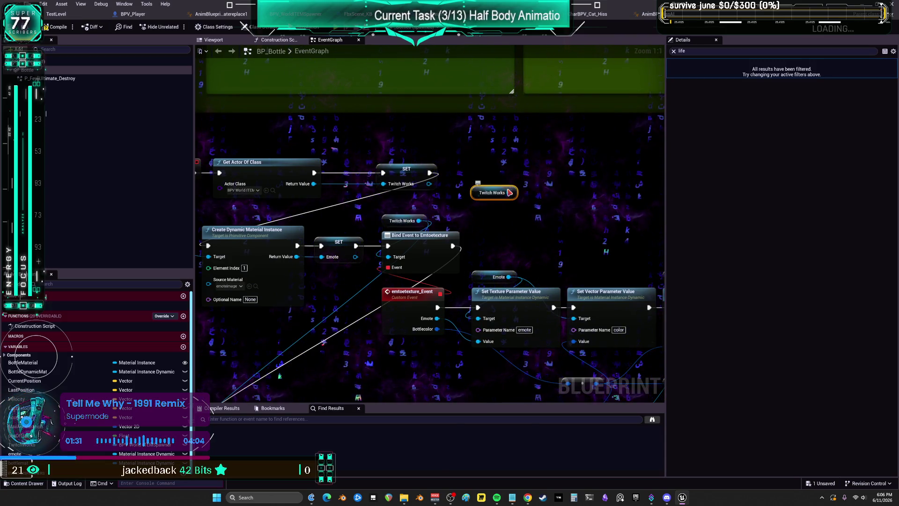
pyautogui.write('setshakey')
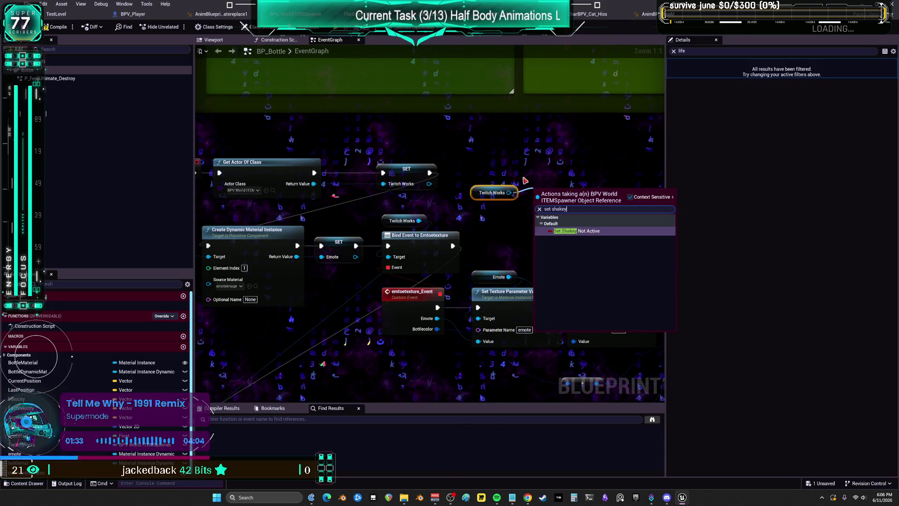
pyautogui.click(658, 228)
pyautogui.scroll(-1, 539, 236)
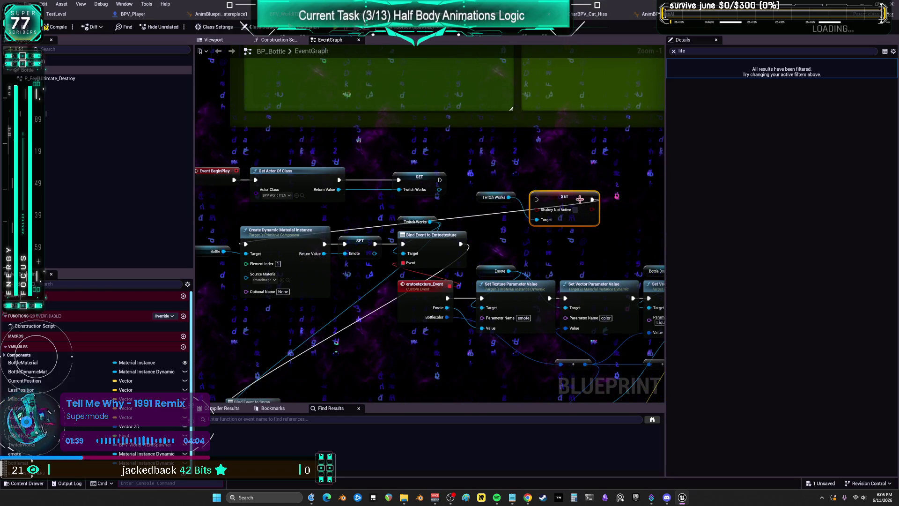
pyautogui.moveTo(440, 181); pyautogui.dragTo(553, 181)
pyautogui.moveTo(488, 179); pyautogui.dragTo(483, 178)
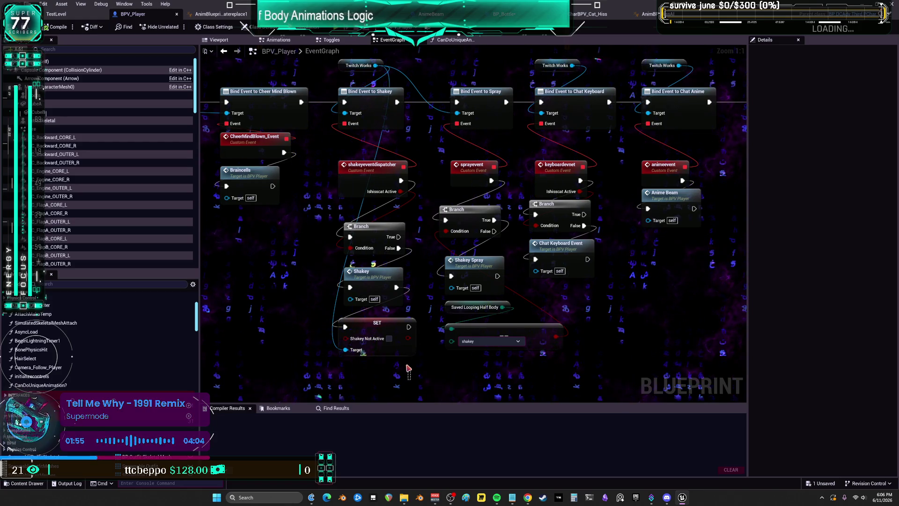
# Step: Delete the SET Shakey Not Active node and its Twitch Works getter from BP_Bottle
pyautogui.click(411, 349)
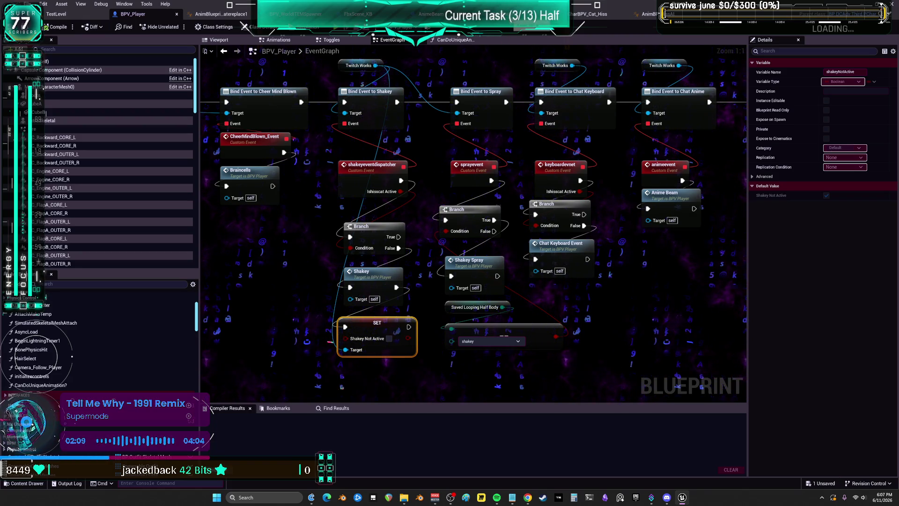
pyautogui.hotkey('ctrl', 'v')
pyautogui.moveTo(450, 183); pyautogui.dragTo(247, 244)
pyautogui.press('Delete')
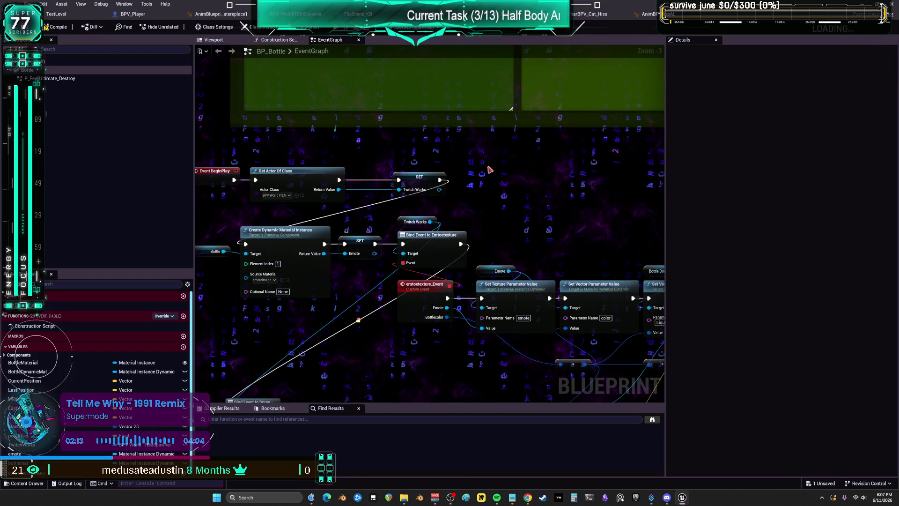
pyautogui.hotkey('ctrl', 'Tab')
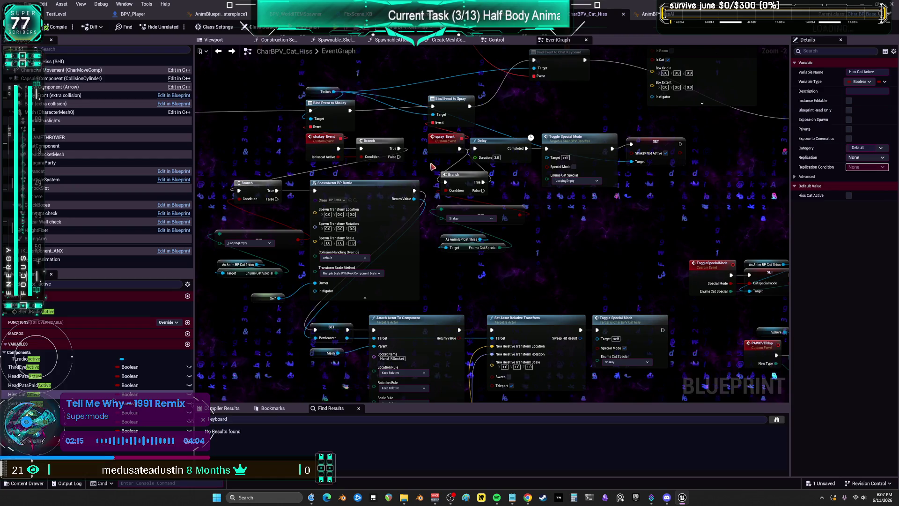
# Step: In CharBPV_Cat_Hiss, add a SET Shakey Not Active node off Twitch, wired into SpawnActor
pyautogui.moveTo(372, 125)
pyautogui.mouseDown()
pyautogui.moveTo(410, 151)
pyautogui.moveTo(462, 163)
pyautogui.mouseUp()
pyautogui.moveTo(428, 136); pyautogui.dragTo(328, 148)
pyautogui.write('shakey')
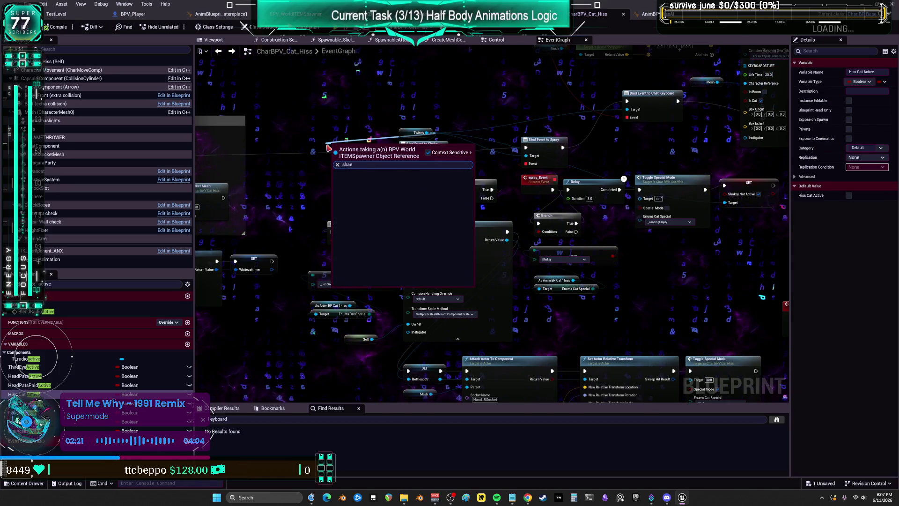
pyautogui.write('a')
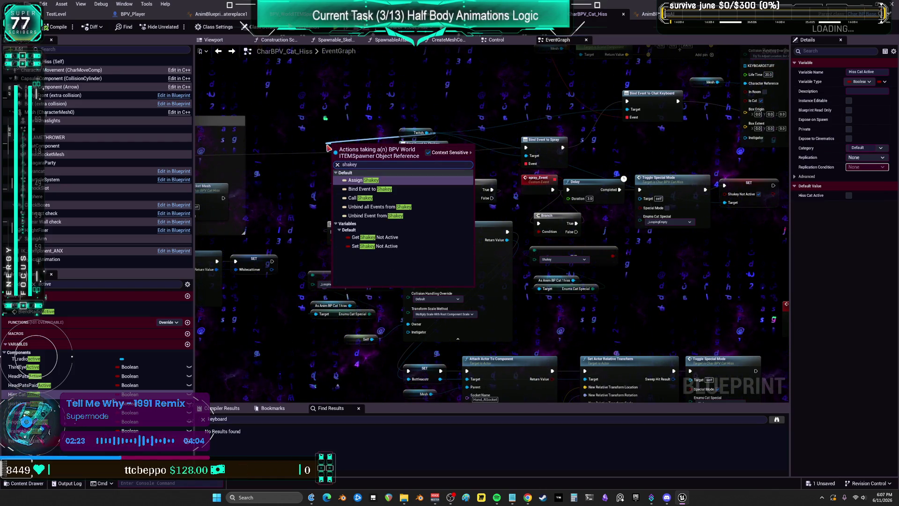
pyautogui.click(375, 246)
pyautogui.moveTo(363, 149)
pyautogui.mouseDown()
pyautogui.moveTo(358, 187)
pyautogui.moveTo(333, 185)
pyautogui.mouseUp()
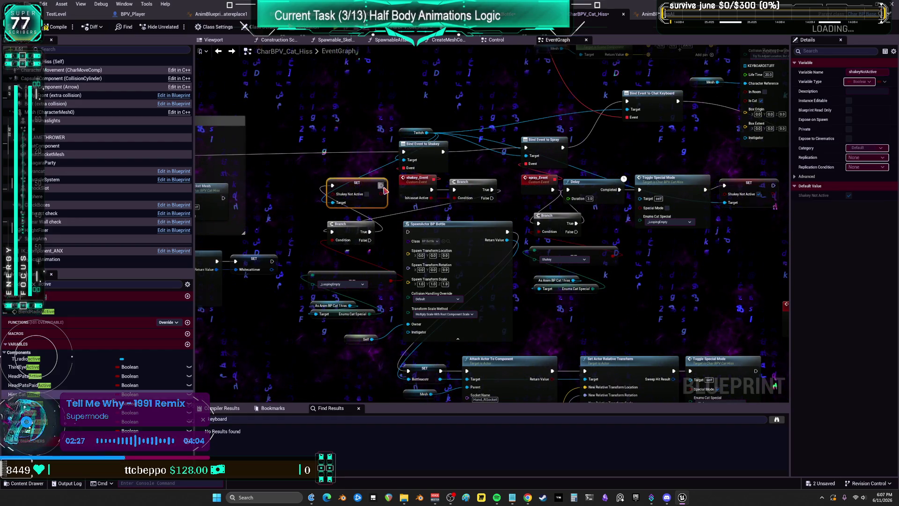
pyautogui.moveTo(408, 234); pyautogui.dragTo(408, 233)
pyautogui.click(378, 205)
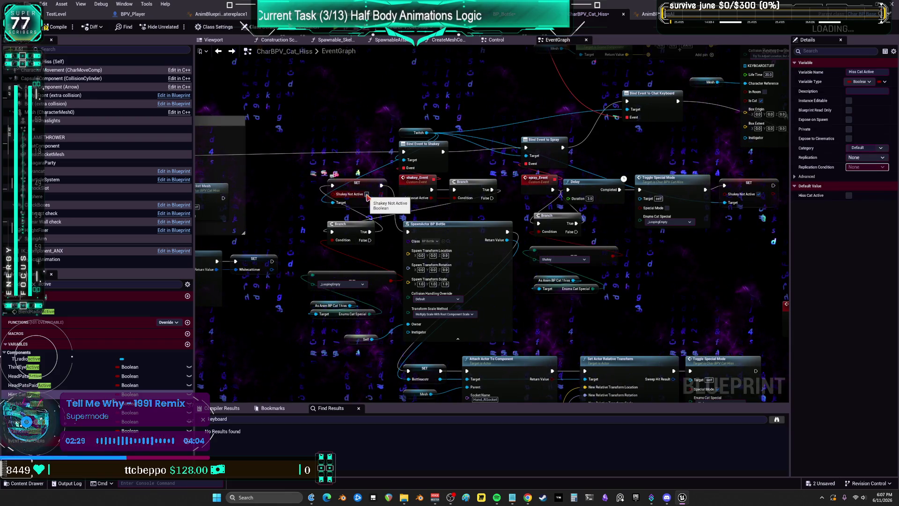
pyautogui.moveTo(364, 195); pyautogui.dragTo(369, 198)
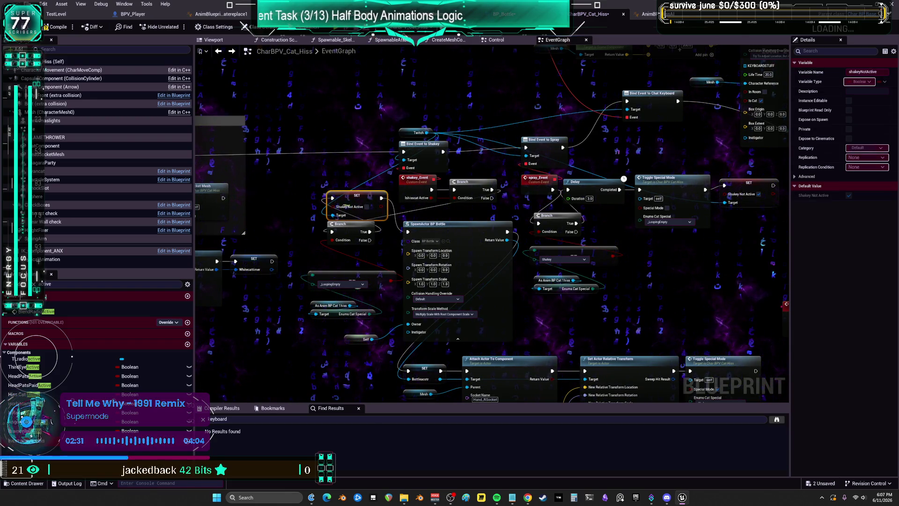
# Step: Save the CharBPV_Cat_Hiss blueprint from the File menu and start Play In Editor with Alt+P
pyautogui.click(156, 17)
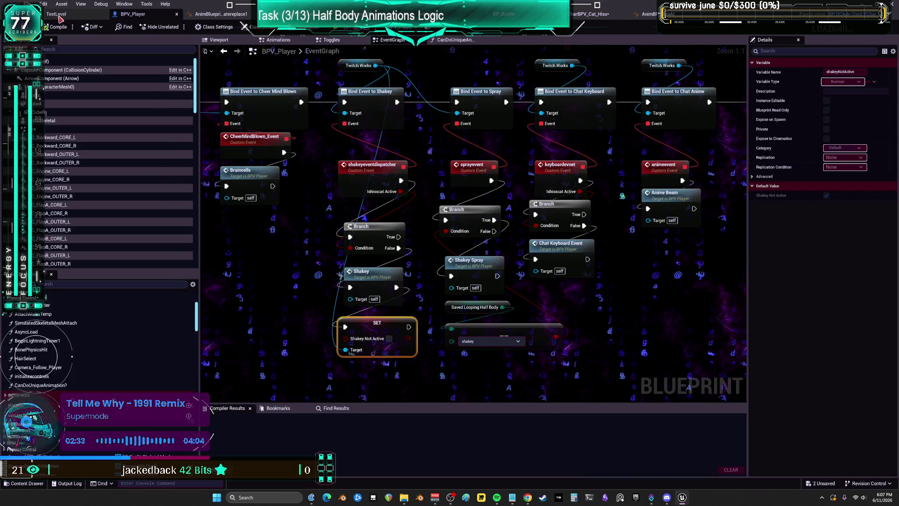
pyautogui.click(27, 4)
pyautogui.click(94, 55)
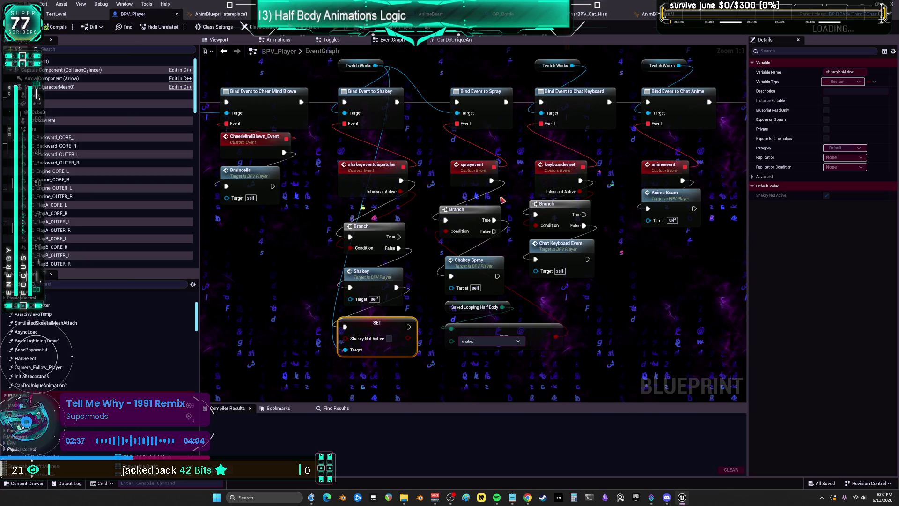
pyautogui.hotkey('alt', 'p')
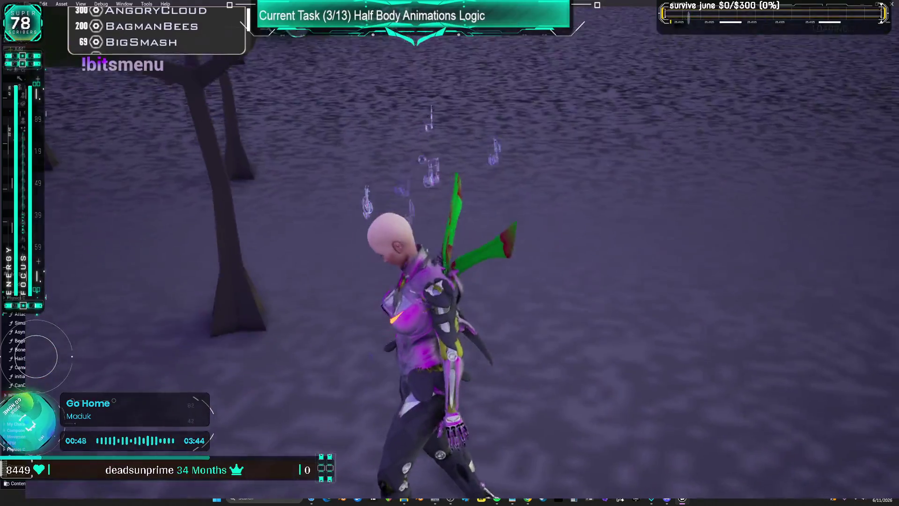
# Step: Fire the beam effect with E during the playtest, then alt-tab out and back into the game
pyautogui.press('e')
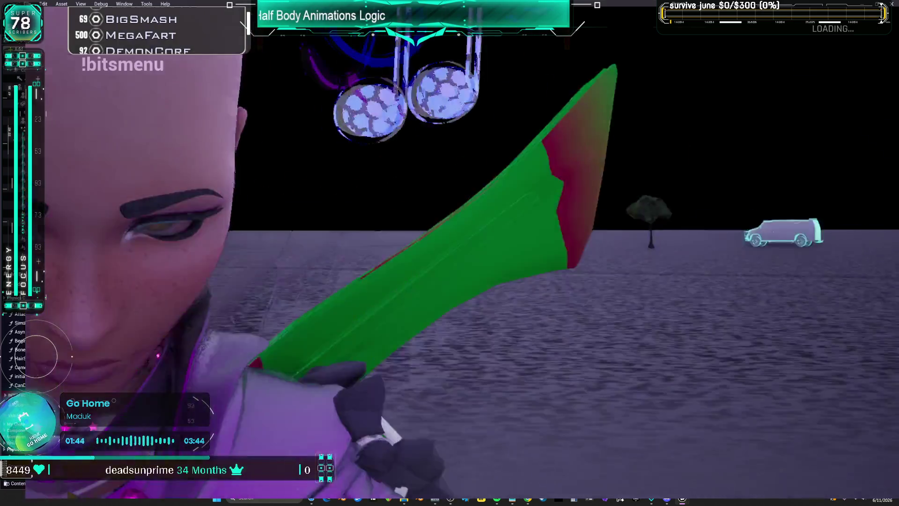
pyautogui.hotkey('alt', 'Tab')
pyautogui.hotkey('alt', 'Tab')
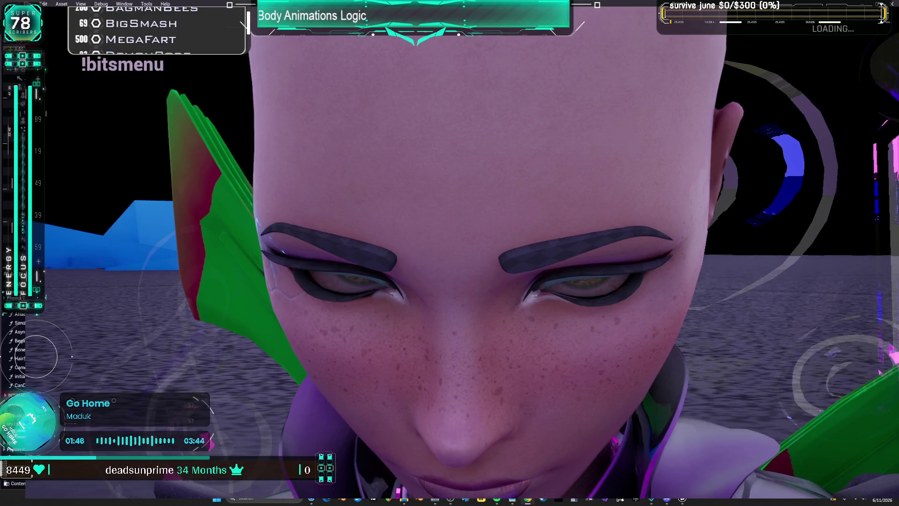
pyautogui.hotkey('alt', 'Tab')
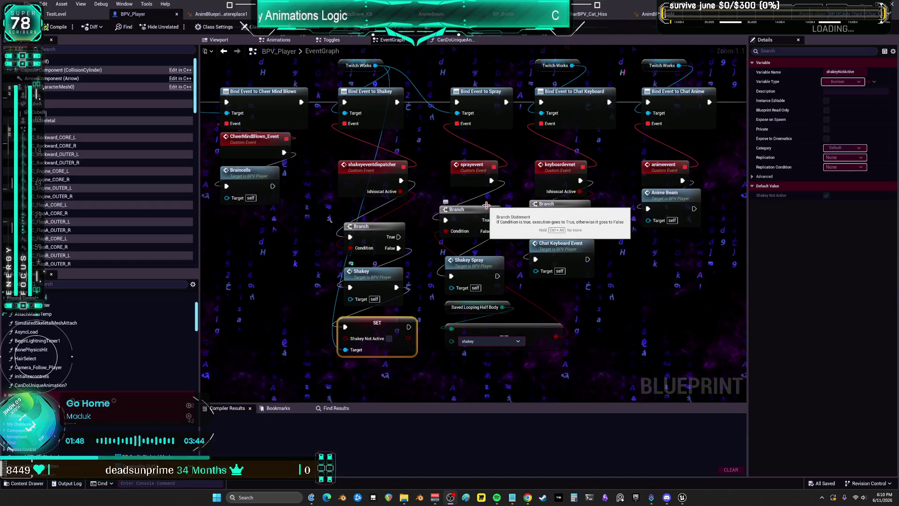
# Step: Deselect, zoom out, and delete the stray Self node from BPV_Player's event graph
pyautogui.click(609, 356)
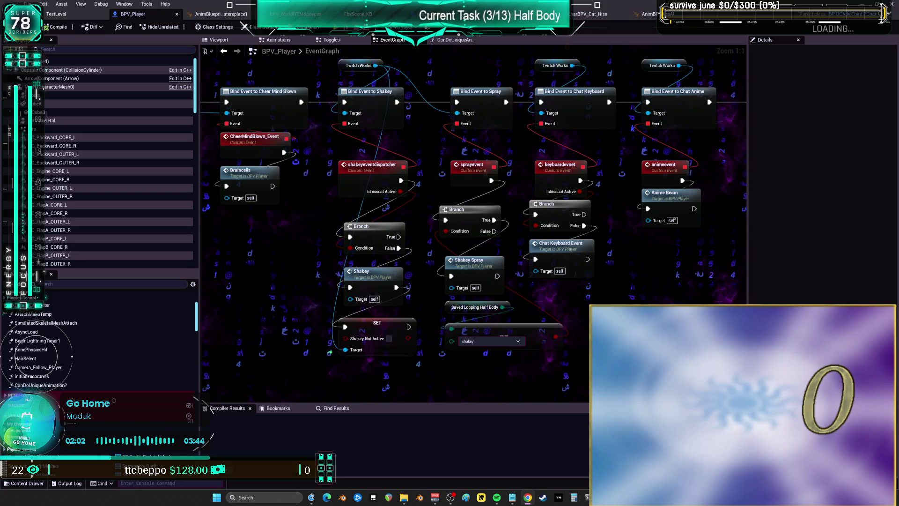
pyautogui.scroll(-5, 594, 159)
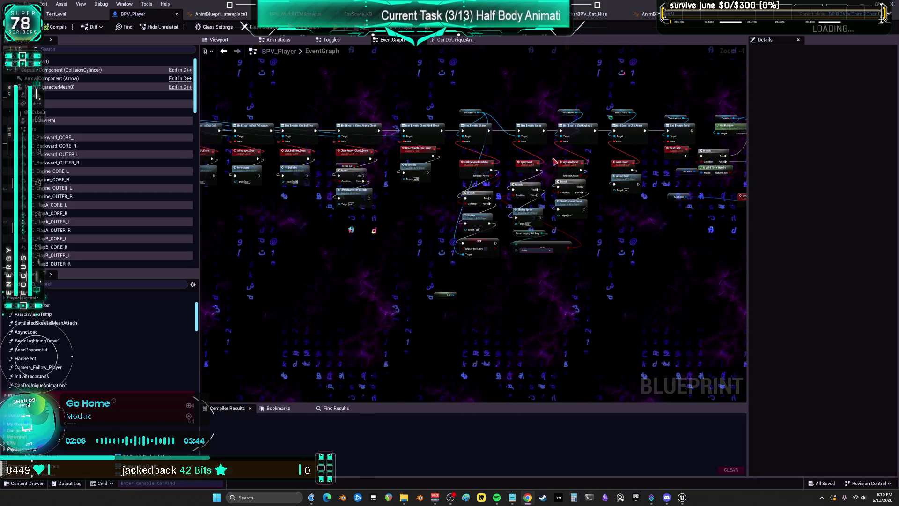
pyautogui.click(445, 295)
pyautogui.press('Delete')
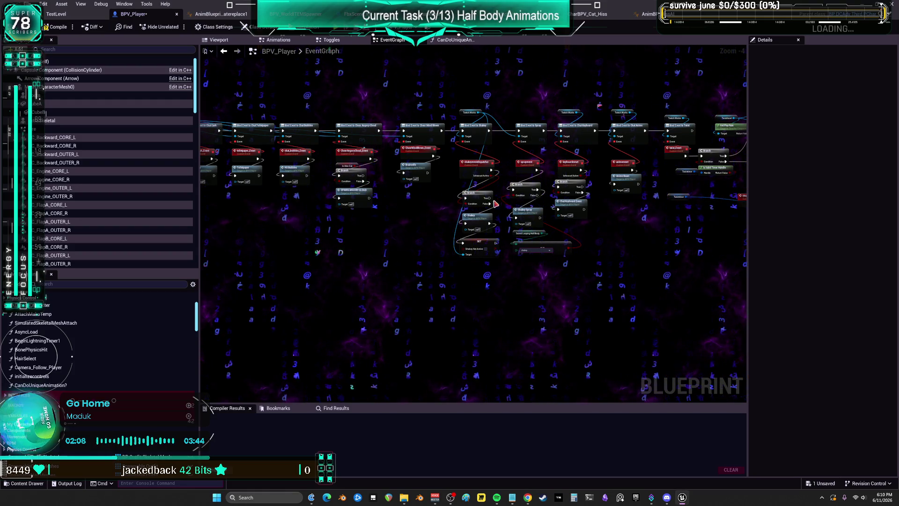
pyautogui.click(219, 14)
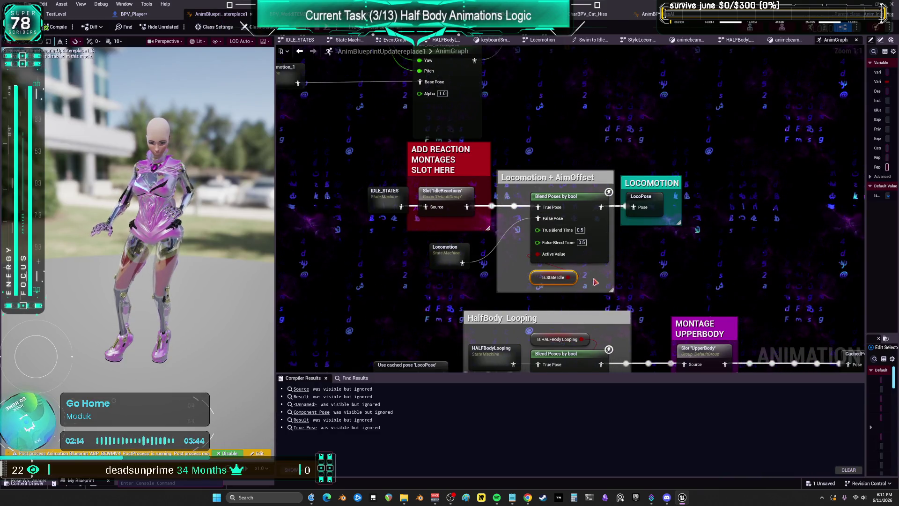
# Step: Open the HALFBodyLooping state machine and rename the animebeam_1 state to fingerguns
pyautogui.moveTo(551, 214); pyautogui.dragTo(488, 50)
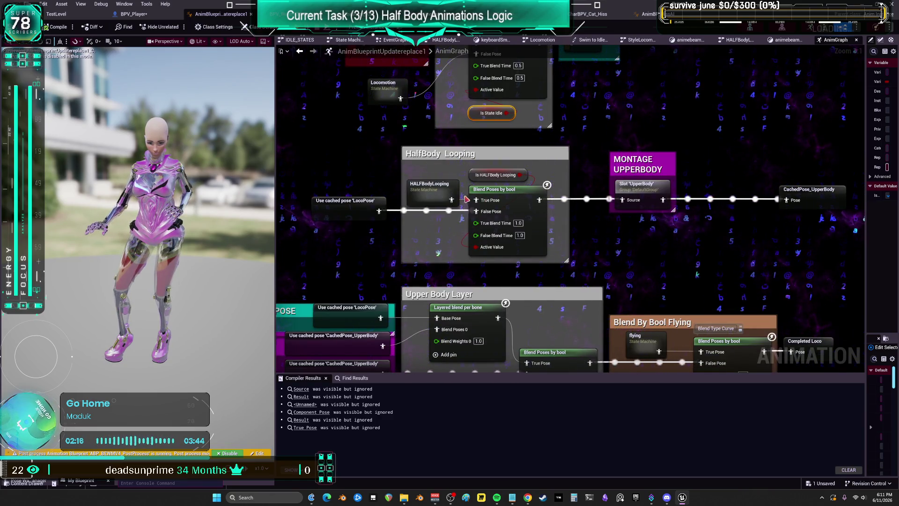
pyautogui.moveTo(442, 191)
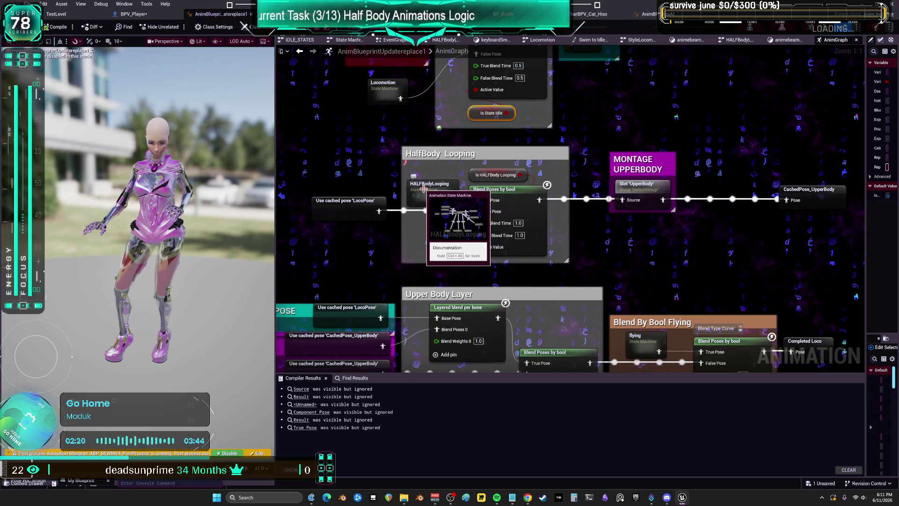
pyautogui.doubleClick(424, 188)
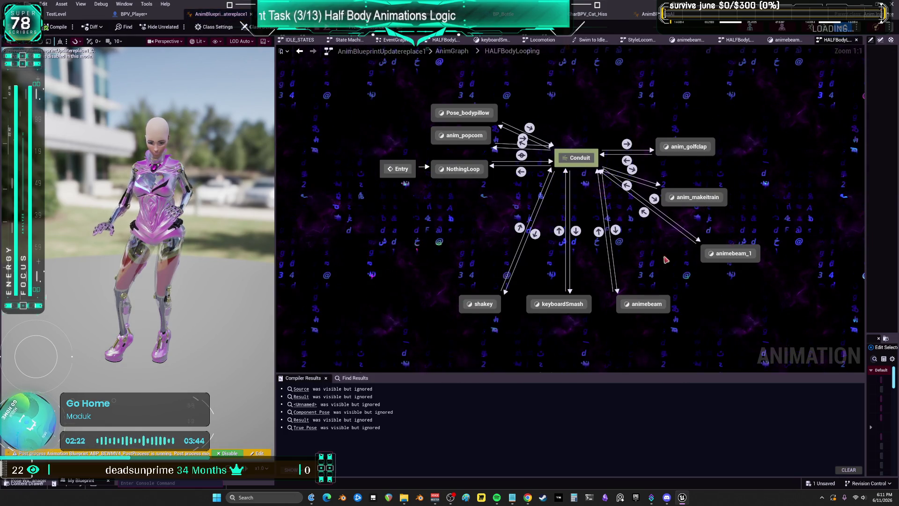
pyautogui.moveTo(732, 255); pyautogui.dragTo(712, 250)
pyautogui.press('F2')
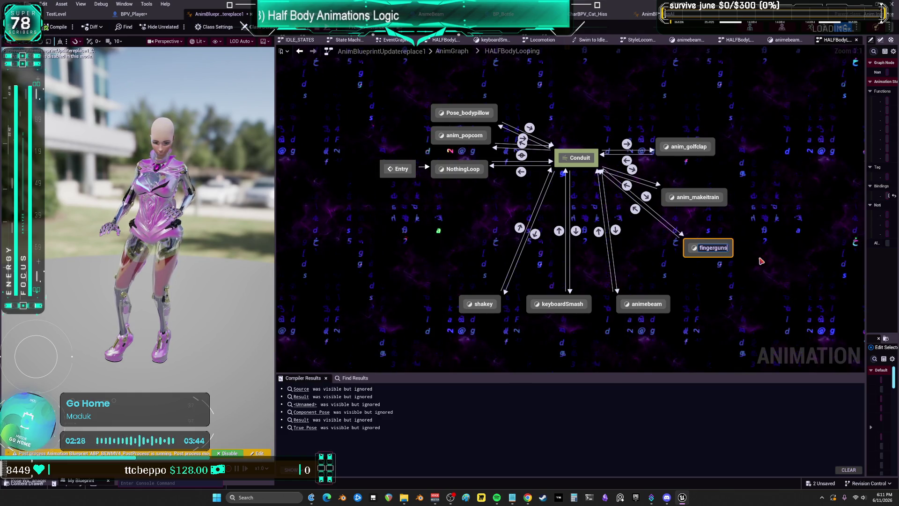
pyautogui.press('Return')
# Step: Reposition the animebeam state, keep its name, and open its state graph
pyautogui.moveTo(648, 309); pyautogui.dragTo(650, 298)
pyautogui.press('F2')
pyautogui.press('Return')
pyautogui.doubleClick(650, 298)
pyautogui.scroll(3, 558, 236)
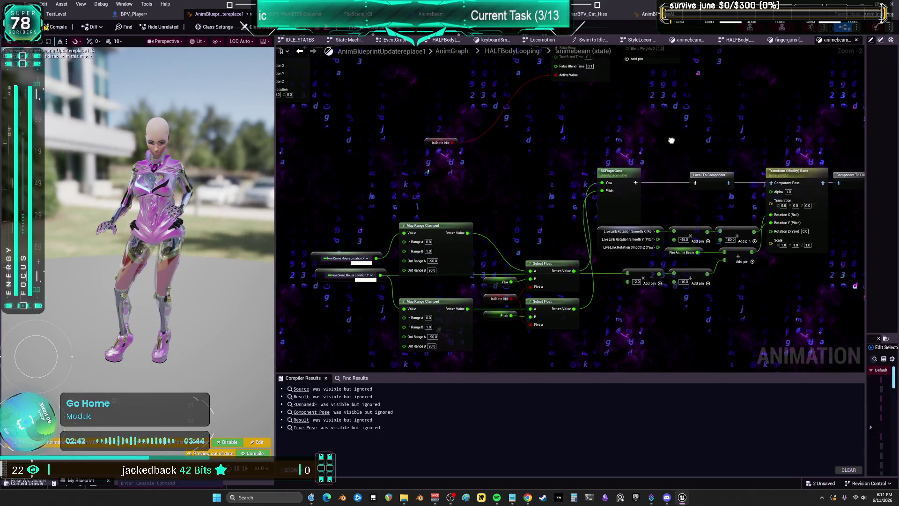
# Step: Compile AnimBlueprintUpdatereplace1, save it with Ctrl+S, then use File > Save All
pyautogui.scroll(-3, 521, 146)
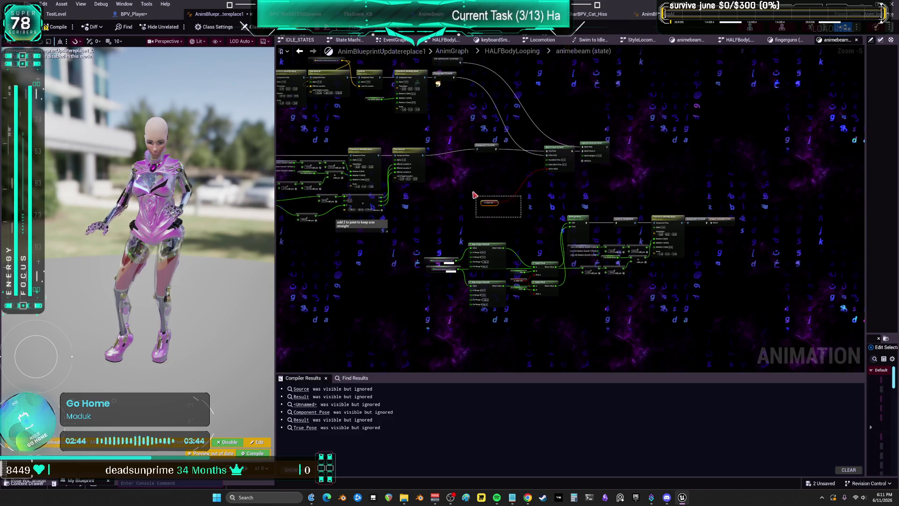
pyautogui.moveTo(464, 136); pyautogui.dragTo(524, 158)
pyautogui.scroll(-2, 529, 141)
pyautogui.press('Home')
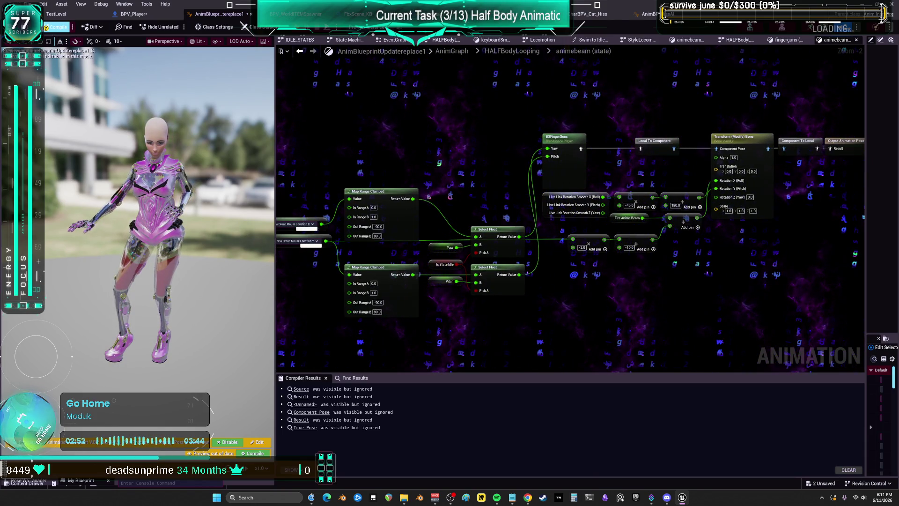
pyautogui.click(57, 26)
pyautogui.hotkey('ctrl', 's')
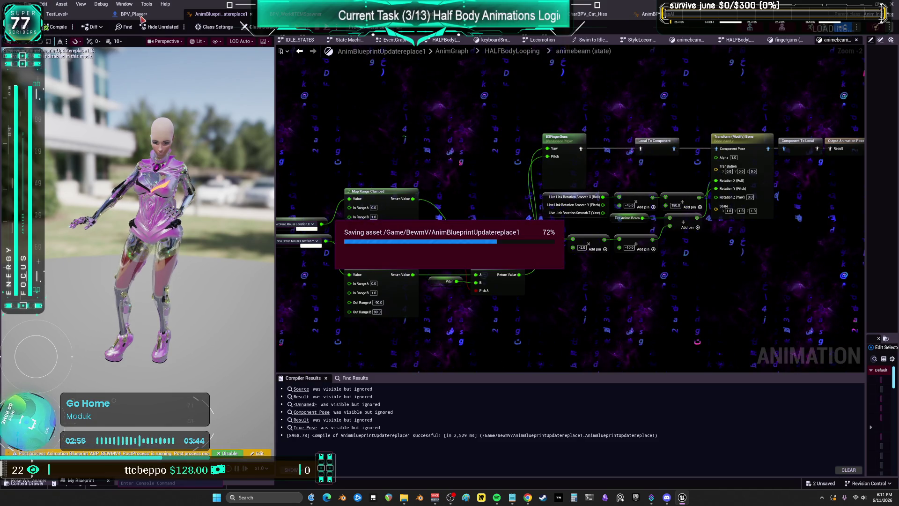
pyautogui.click(29, 4)
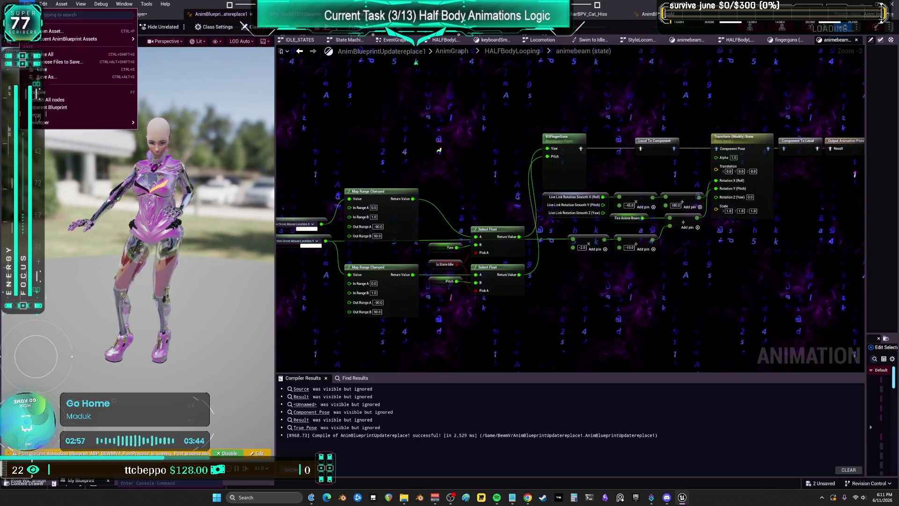
pyautogui.click(64, 56)
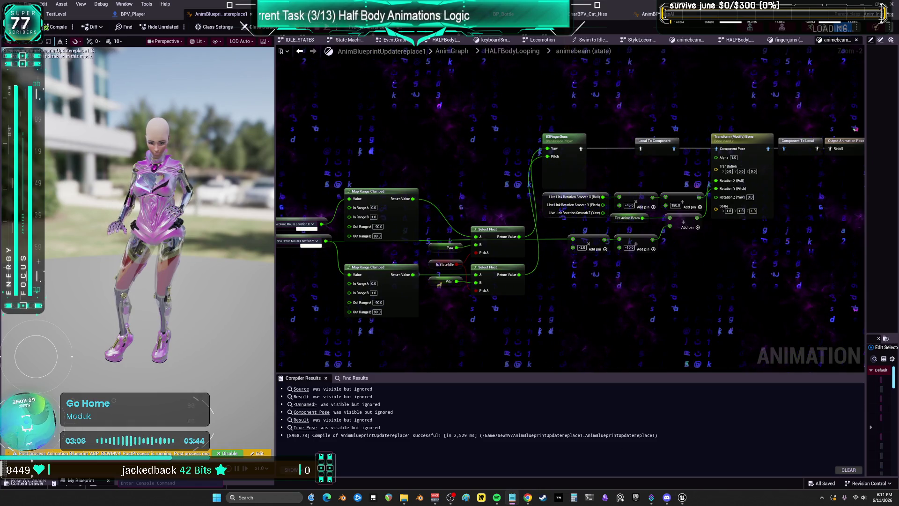
# Step: In Notepad, delete the blank lines around KEYBOARDSMASH, ANIMEBEAM and SHAKEY, then return to the event graph
pyautogui.hotkey('alt', 'Tab')
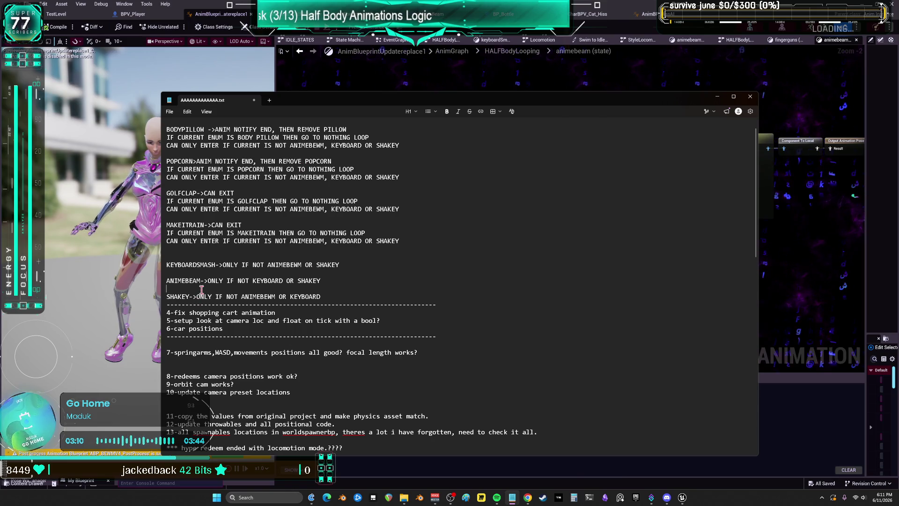
pyautogui.press('BackSpace')
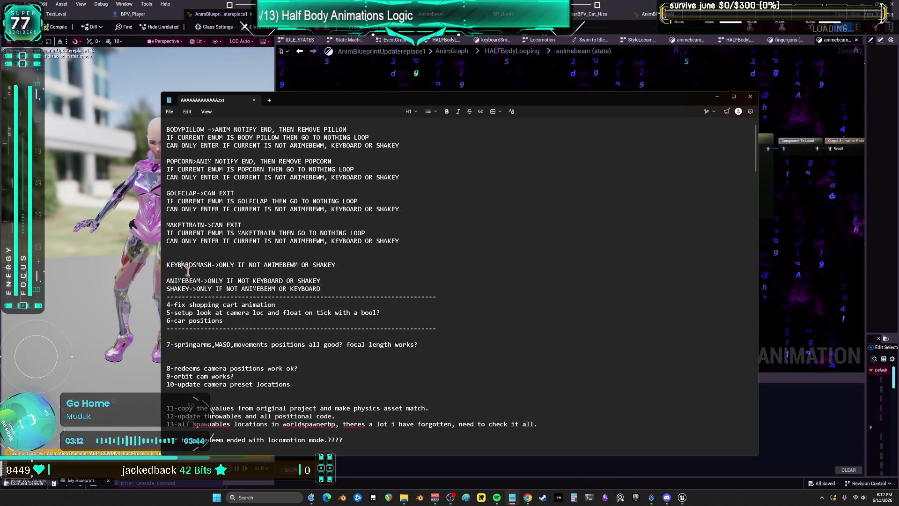
pyautogui.press('End')
pyautogui.press('Delete')
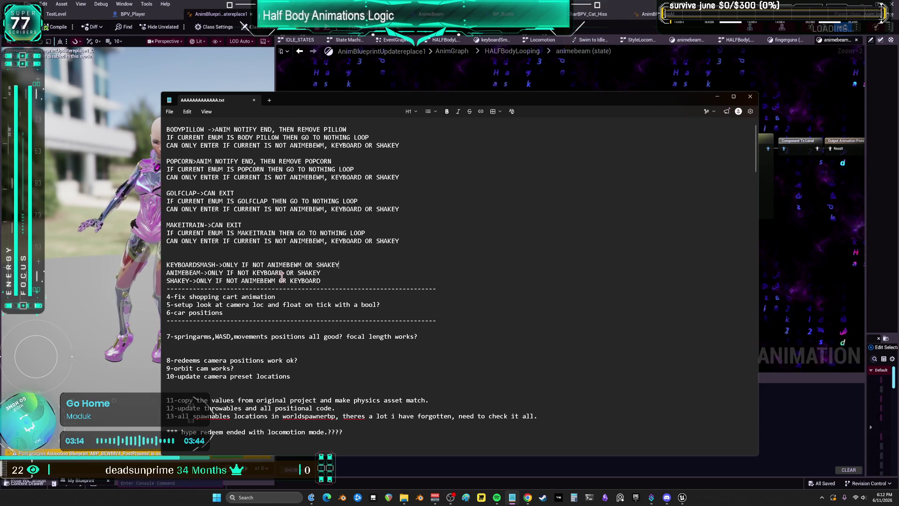
pyautogui.scroll(1, 230, 228)
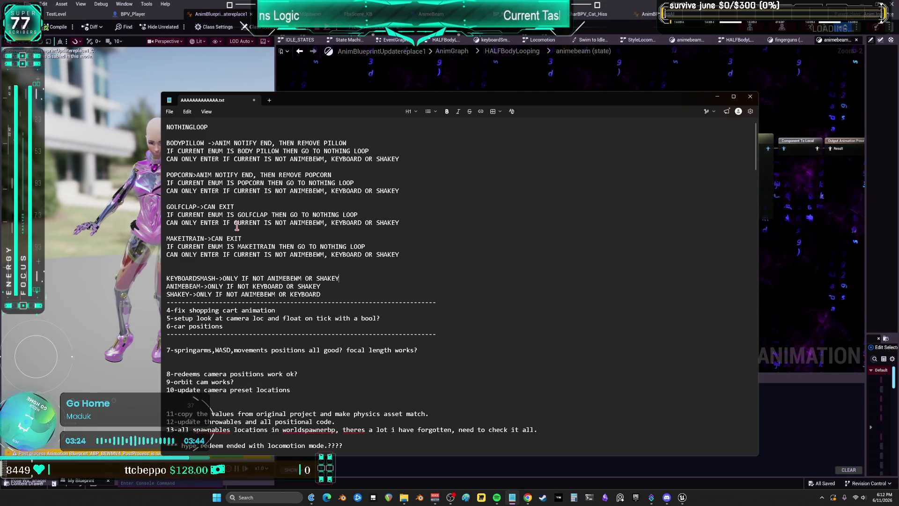
pyautogui.click(395, 39)
# Step: In the EventGraph, break the exec wires from Active_IDLE_B/C and INACTIVE_IDLE_B/C to their call nodes
pyautogui.click(394, 40)
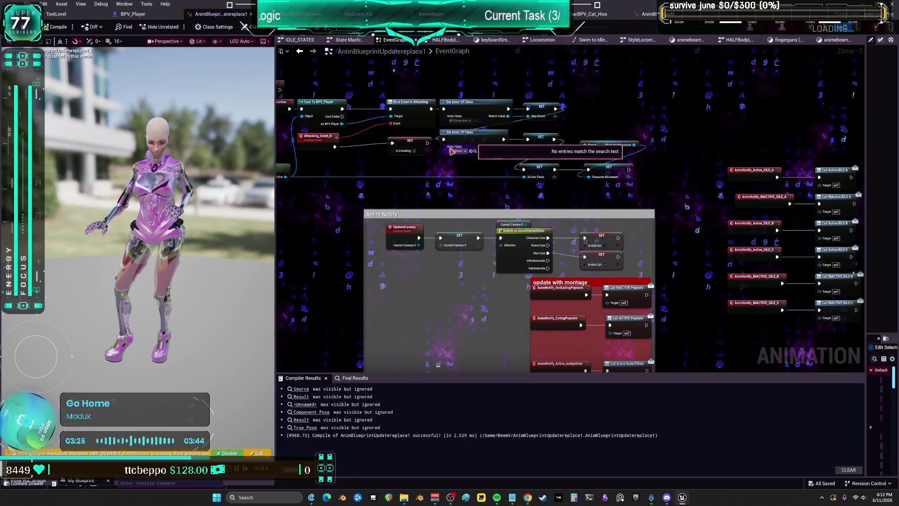
pyautogui.scroll(-2, 600, 211)
pyautogui.scroll(7, 600, 210)
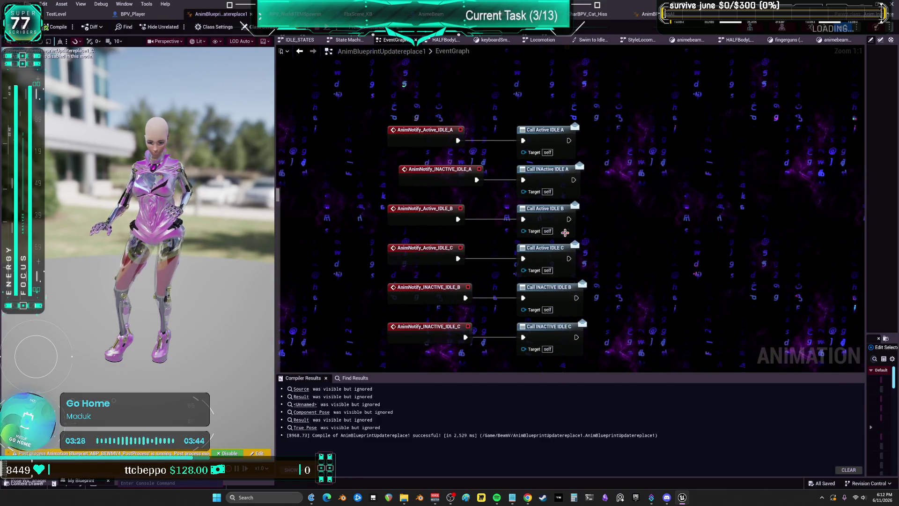
pyautogui.moveTo(597, 154); pyautogui.dragTo(594, 162)
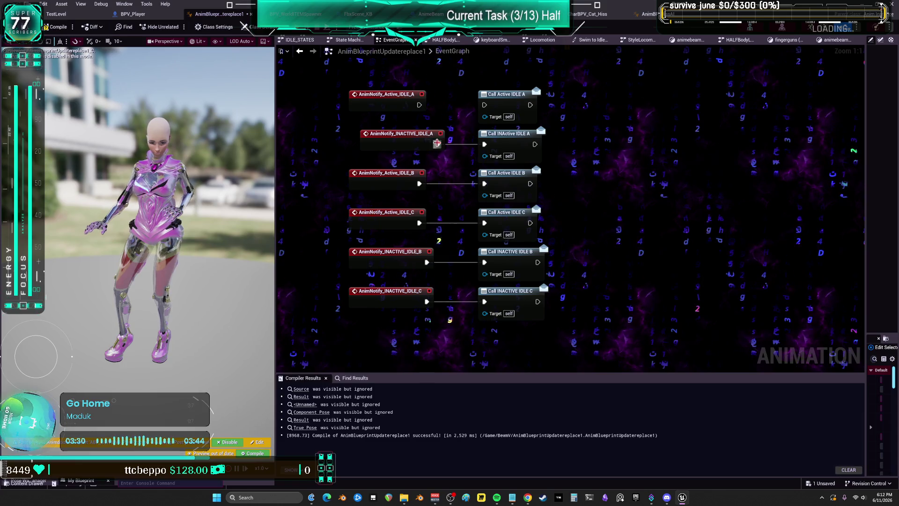
pyautogui.keyDown('alt'); pyautogui.click(420, 184); pyautogui.keyUp('alt')
pyautogui.keyDown('alt'); pyautogui.click(419, 223); pyautogui.keyUp('alt')
pyautogui.keyDown('alt'); pyautogui.click(427, 262); pyautogui.keyUp('alt')
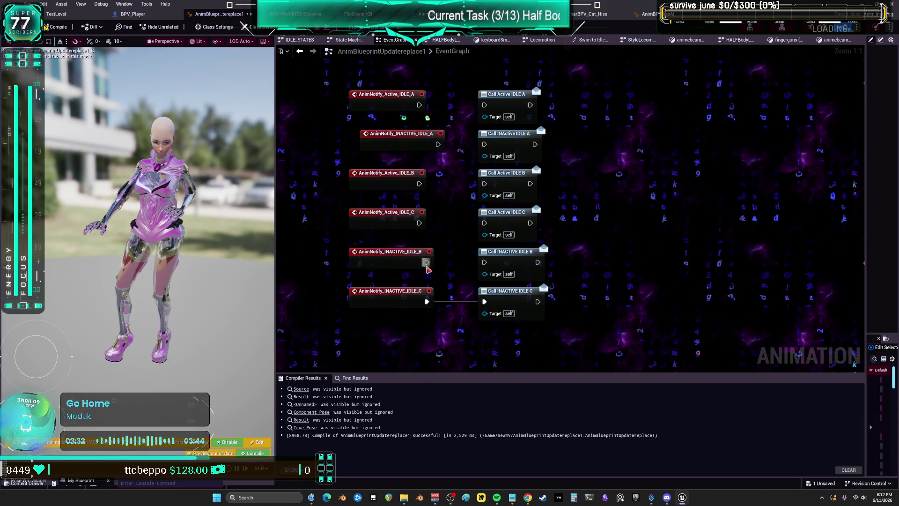
pyautogui.keyDown('alt'); pyautogui.click(427, 302); pyautogui.keyUp('alt')
# Step: Wrap all the IDLE event and call nodes in a comment titled TEMPORARY IDEA
pyautogui.scroll(-1, 653, 196)
pyautogui.moveTo(638, 302); pyautogui.dragTo(392, 93)
pyautogui.press('c')
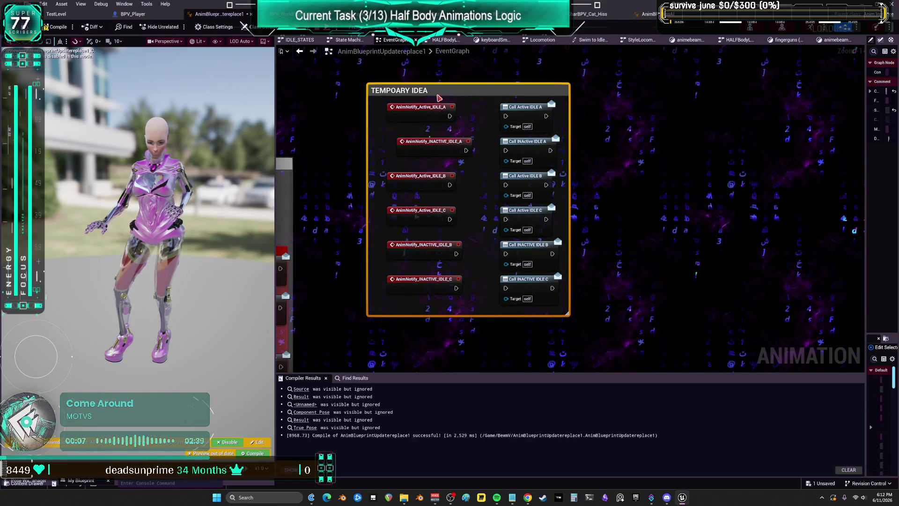
pyautogui.doubleClick(401, 91)
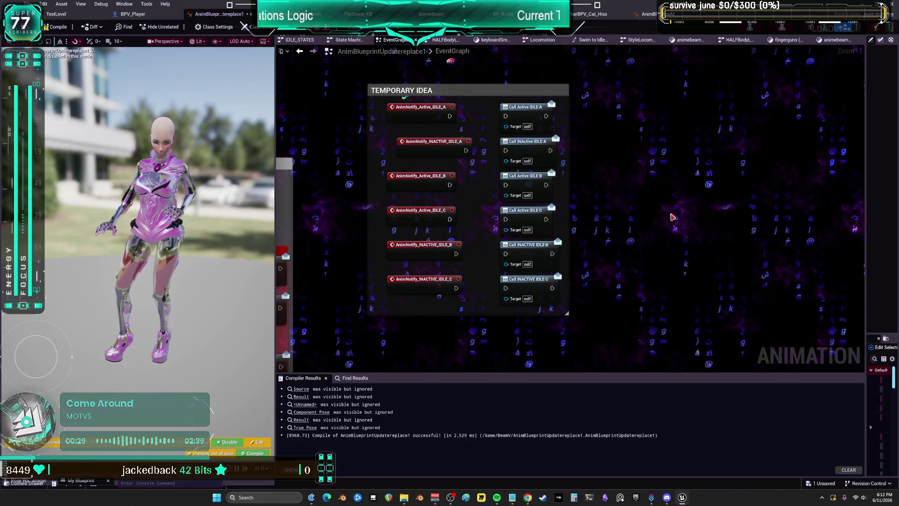
# Step: Change the TEMPORARY IDEA comment's Comment Color to bright yellow in the Color Picker
pyautogui.scroll(-3, 672, 217)
pyautogui.moveTo(622, 125); pyautogui.dragTo(608, 144)
pyautogui.moveTo(662, 217); pyautogui.dragTo(644, 126)
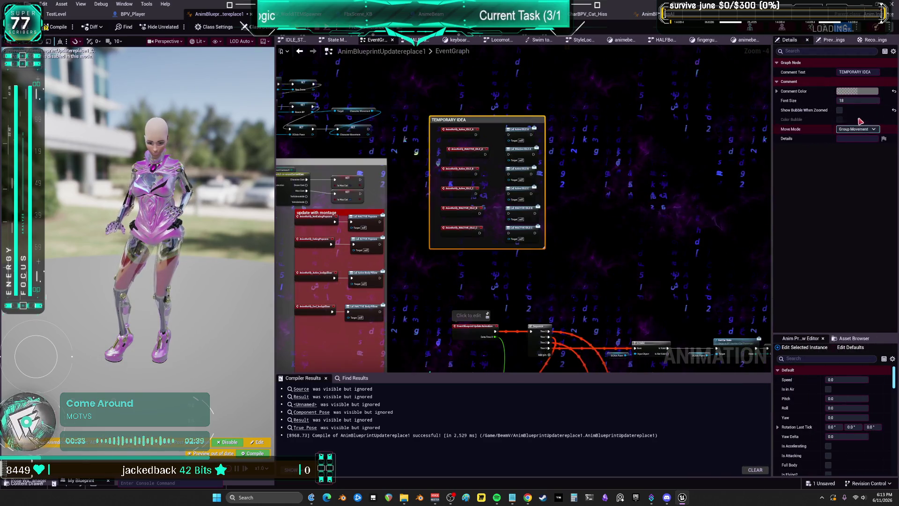
pyautogui.click(857, 92)
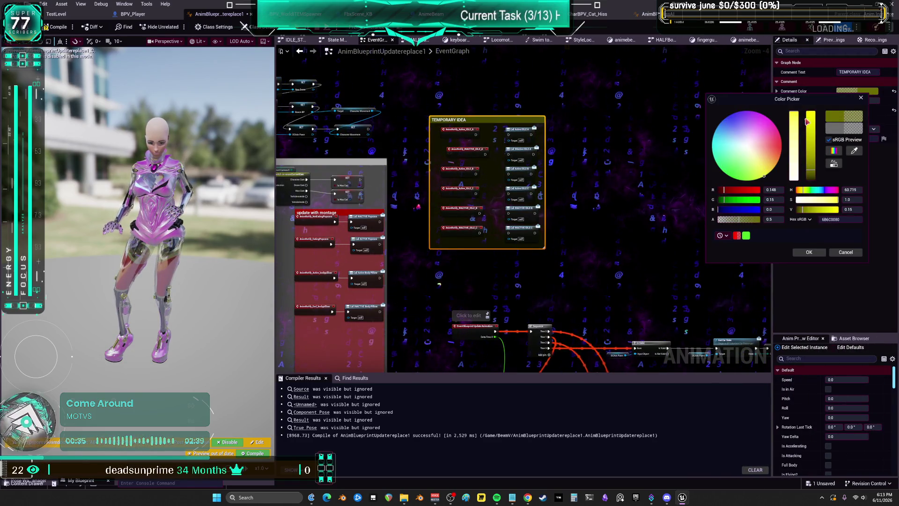
pyautogui.moveTo(811, 173); pyautogui.dragTo(810, 112)
pyautogui.click(809, 252)
pyautogui.moveTo(597, 287); pyautogui.dragTo(583, 200)
pyautogui.scroll(-2, 583, 200)
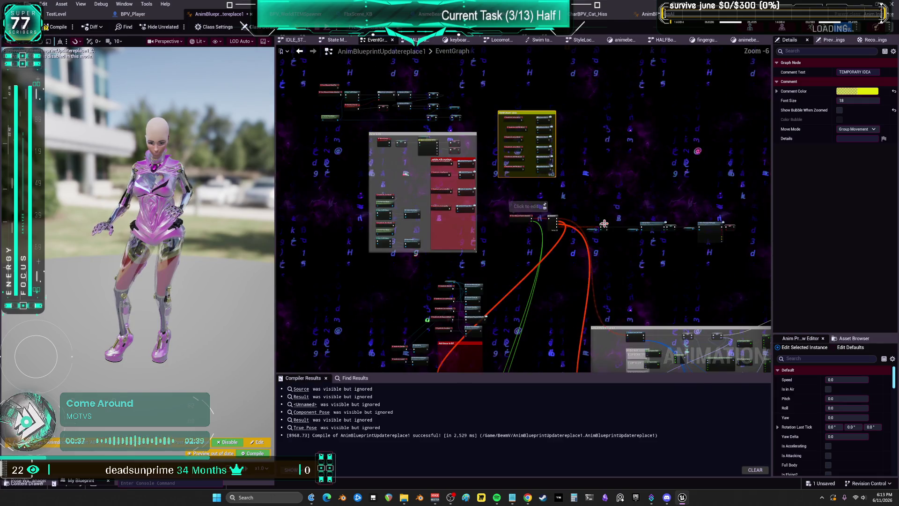
pyautogui.moveTo(670, 208); pyautogui.dragTo(540, 75)
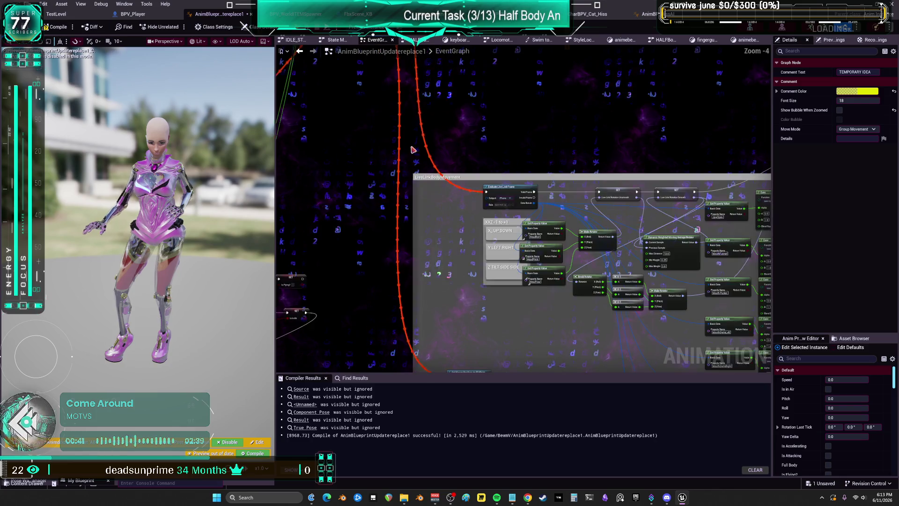
# Step: Inspect the Get Mouse Position on Platform chain and open the SET MouseLocation node's actions
pyautogui.scroll(-1, 489, 242)
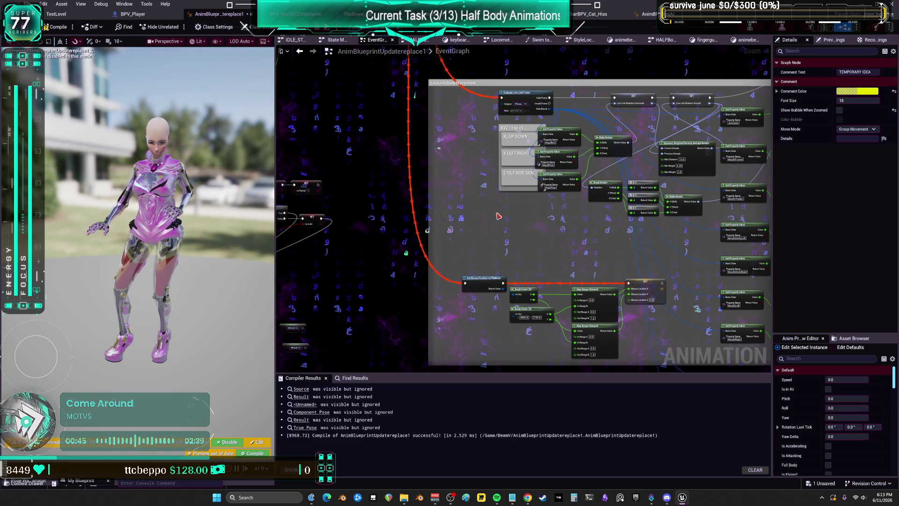
pyautogui.moveTo(493, 337); pyautogui.dragTo(493, 336)
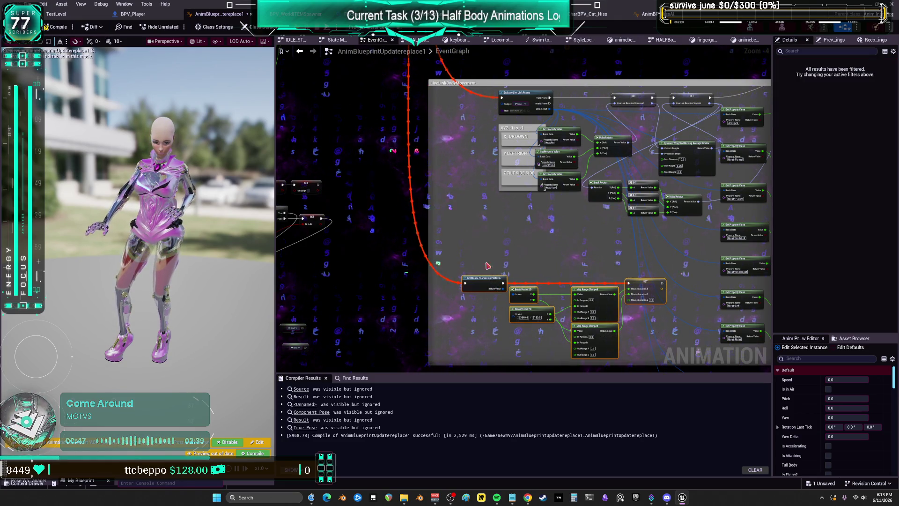
pyautogui.scroll(-2, 481, 267)
pyautogui.scroll(4, 481, 267)
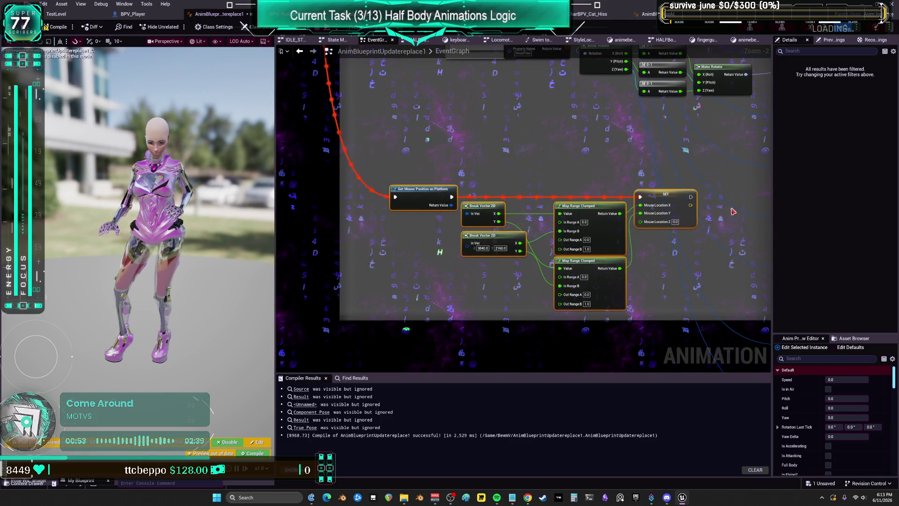
pyautogui.moveTo(438, 201)
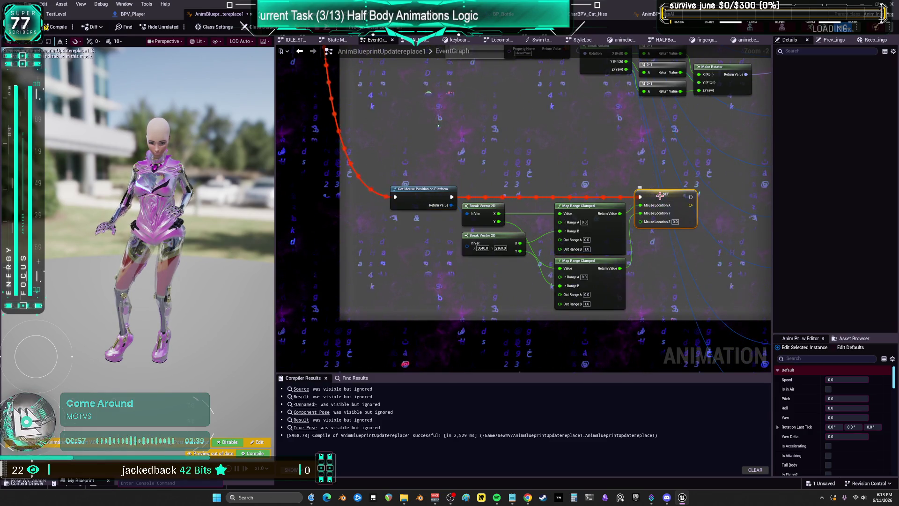
pyautogui.click(660, 196)
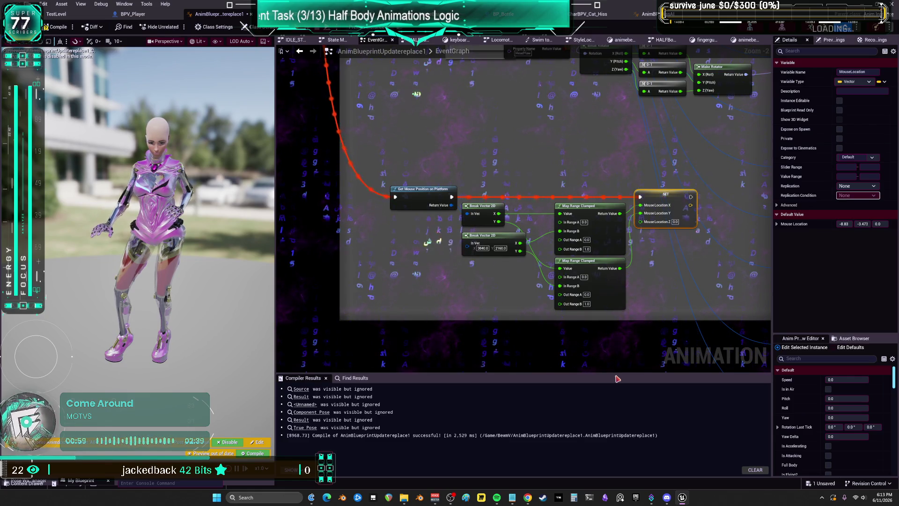
pyautogui.moveTo(616, 376); pyautogui.dragTo(616, 282)
pyautogui.rightClick(652, 200)
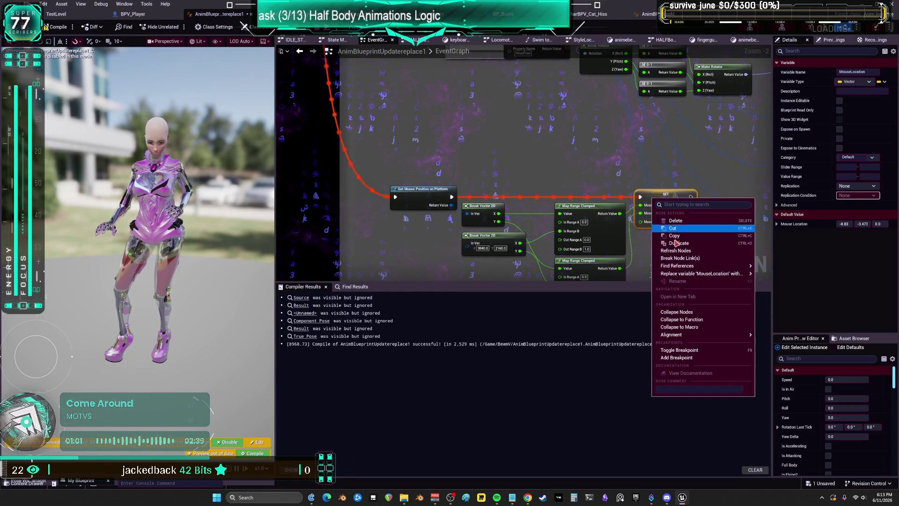
pyautogui.click(723, 299)
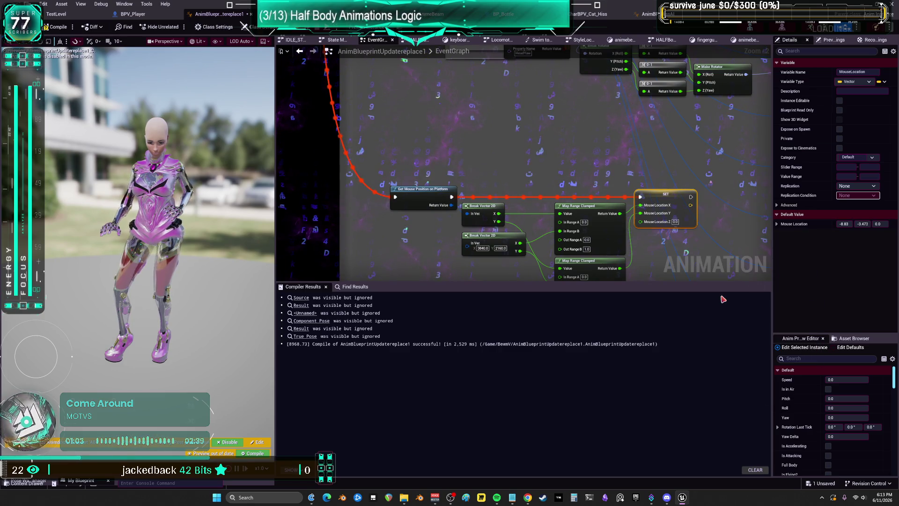
# Step: Look through the MouseLocation references in the EventGraph, badgerbadgerbadger, IdleStateA and IdleStateB
pyautogui.scroll(-10, 466, 385)
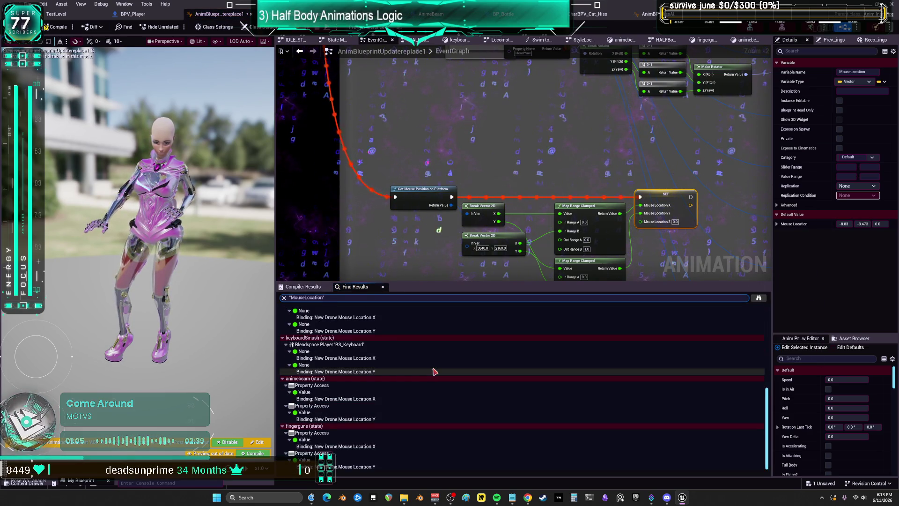
pyautogui.scroll(2, 335, 445)
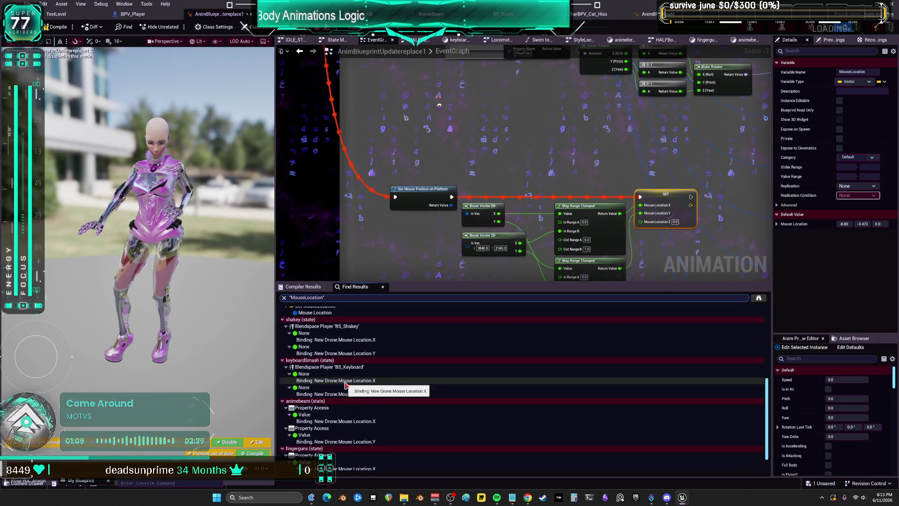
pyautogui.scroll(10, 345, 384)
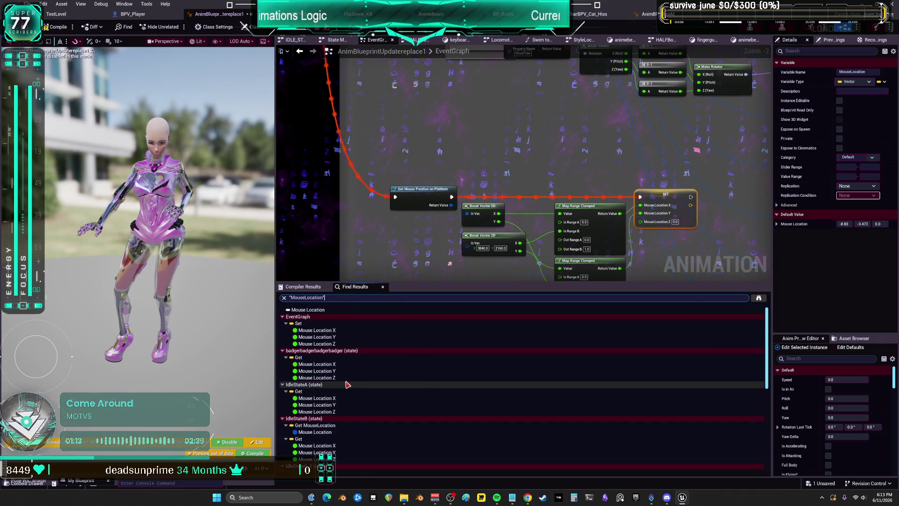
pyautogui.moveTo(528, 230); pyautogui.dragTo(520, 200)
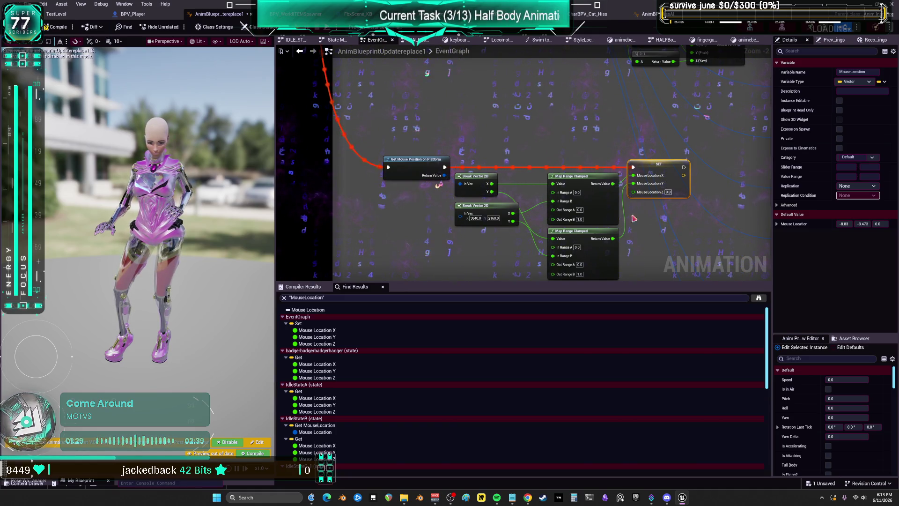
# Step: Enlarge the graph above Find Results and survey the mouse-position and Get Property Value nodes
pyautogui.moveTo(518, 281); pyautogui.dragTo(533, 369)
pyautogui.moveTo(618, 213)
pyautogui.mouseDown()
pyautogui.moveTo(596, 231)
pyautogui.moveTo(662, 224)
pyautogui.moveTo(597, 258)
pyautogui.moveTo(649, 243)
pyautogui.mouseUp()
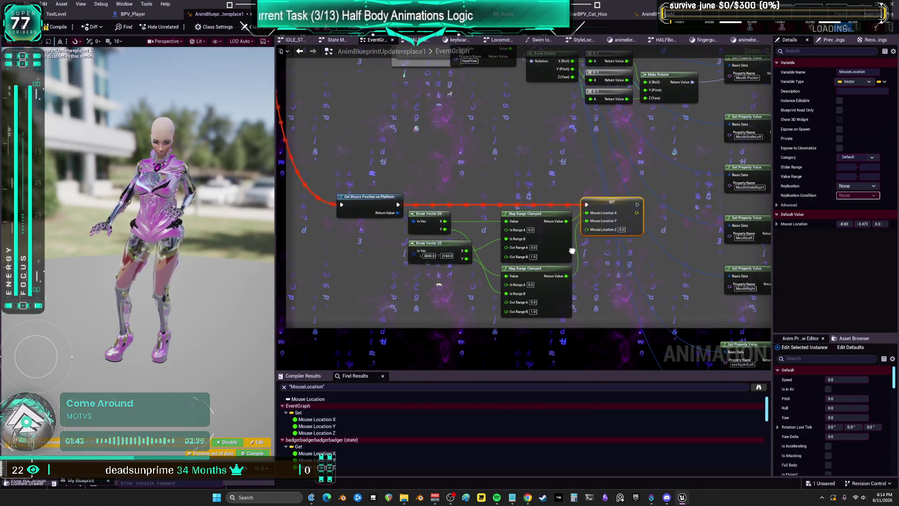
pyautogui.moveTo(572, 250); pyautogui.dragTo(674, 249)
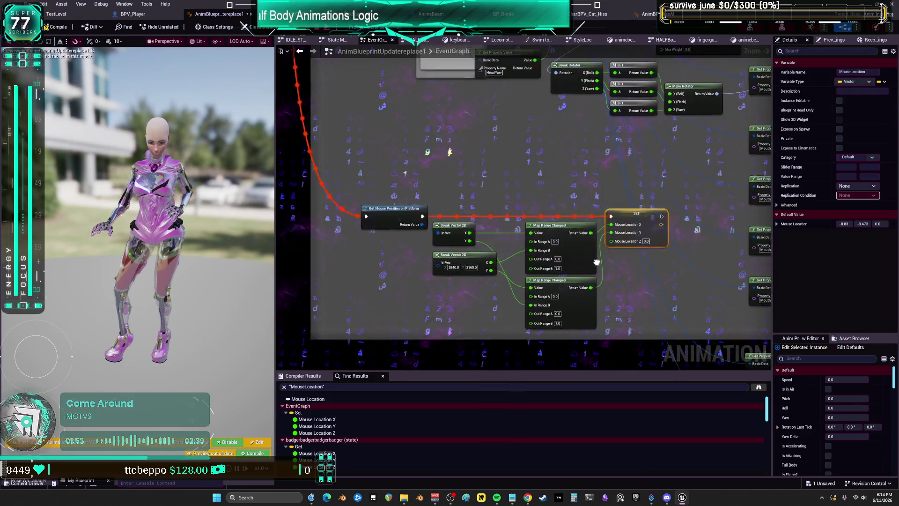
pyautogui.moveTo(594, 250); pyautogui.dragTo(593, 264)
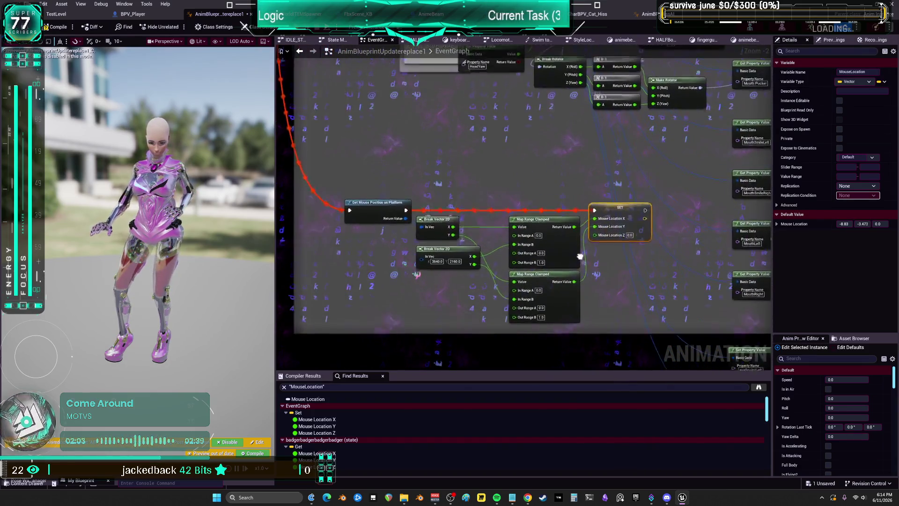
pyautogui.moveTo(617, 236)
pyautogui.mouseDown()
pyautogui.moveTo(586, 252)
pyautogui.moveTo(652, 257)
pyautogui.mouseUp()
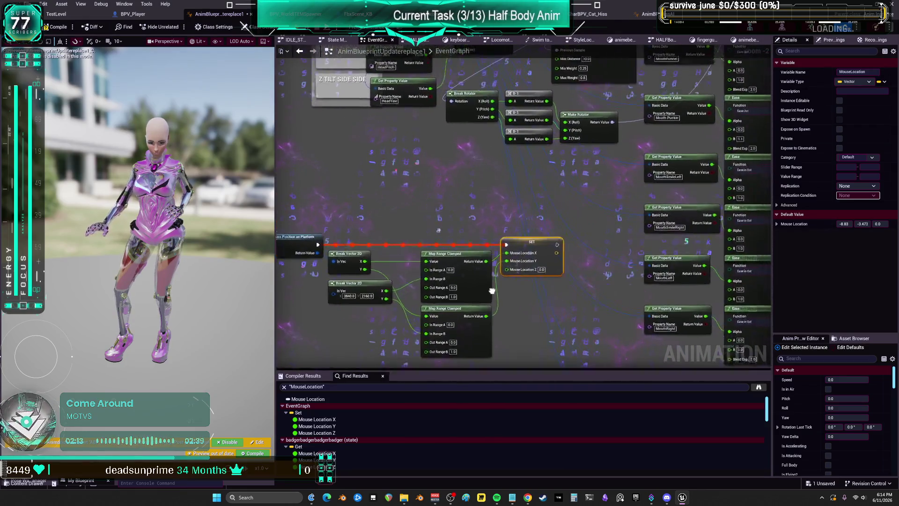
pyautogui.moveTo(448, 289); pyautogui.dragTo(447, 269)
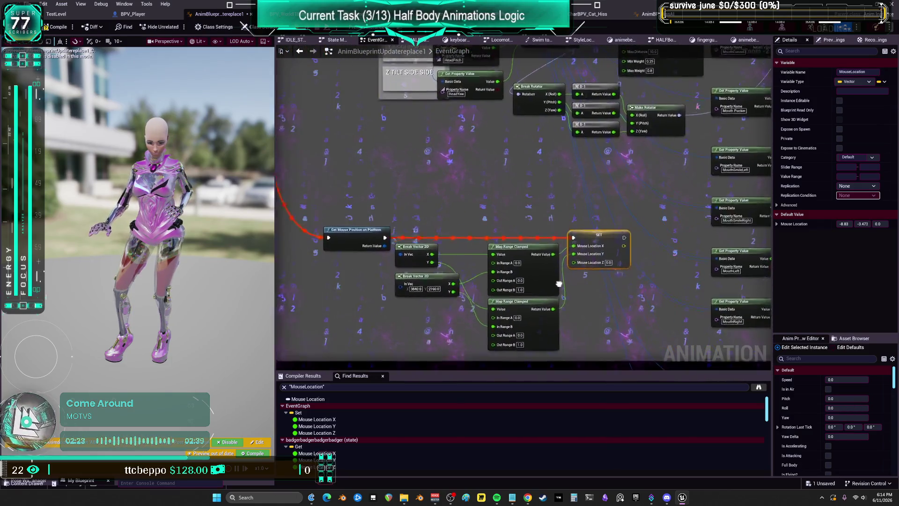
pyautogui.moveTo(626, 295); pyautogui.dragTo(506, 294)
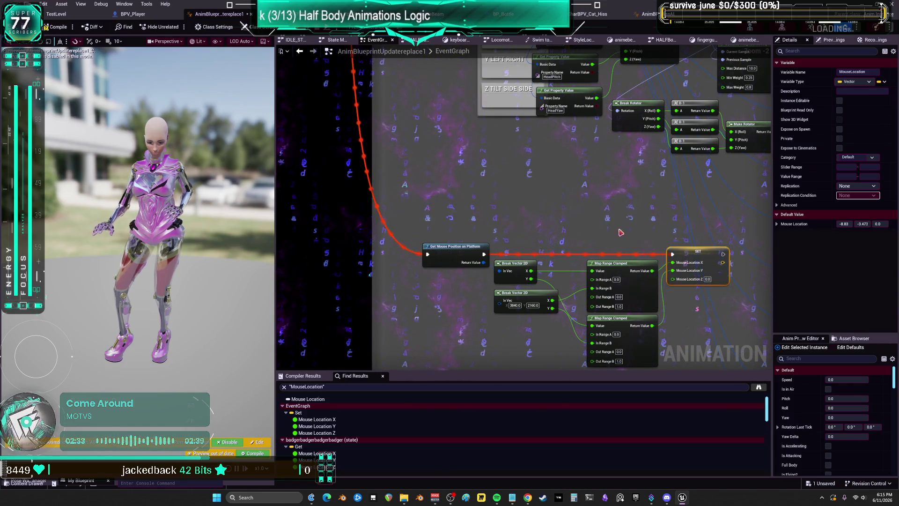
pyautogui.moveTo(686, 214)
pyautogui.mouseDown()
pyautogui.moveTo(615, 234)
pyautogui.moveTo(567, 225)
pyautogui.mouseUp()
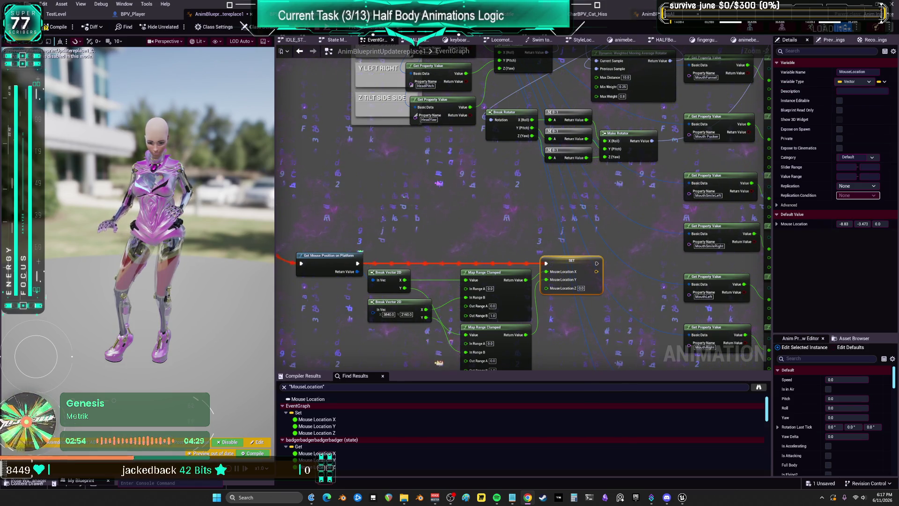
pyautogui.scroll(-3, 572, 215)
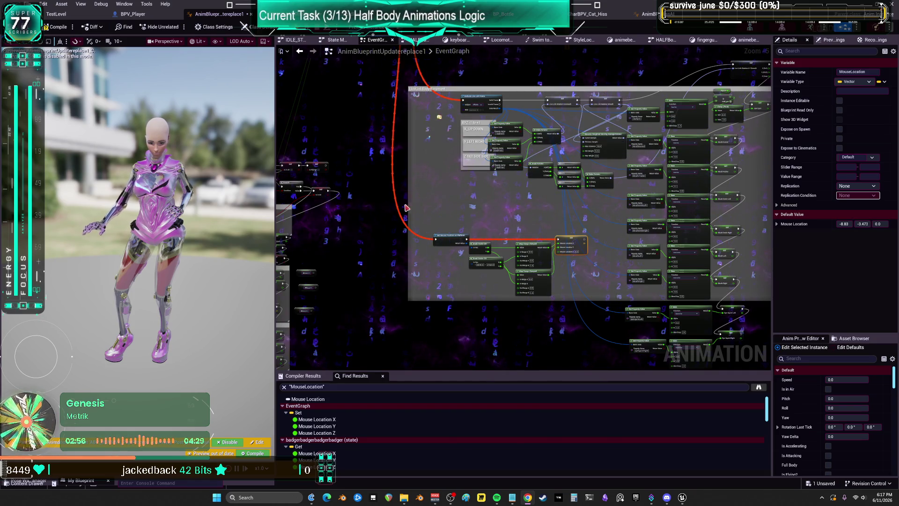
pyautogui.moveTo(405, 207); pyautogui.dragTo(597, 201)
pyautogui.moveTo(568, 70)
pyautogui.mouseDown()
pyautogui.moveTo(568, 181)
pyautogui.moveTo(628, 368)
pyautogui.mouseUp()
pyautogui.moveTo(424, 223); pyautogui.dragTo(540, 187)
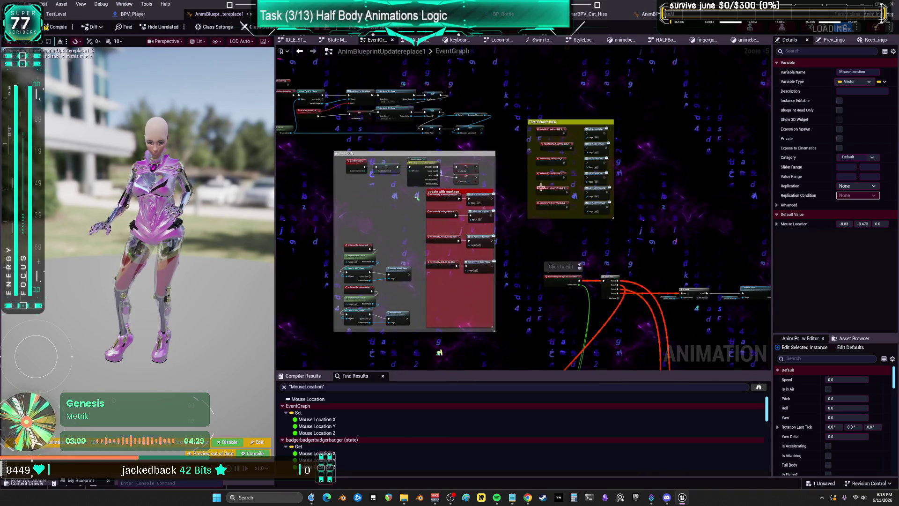
pyautogui.scroll(2, 468, 200)
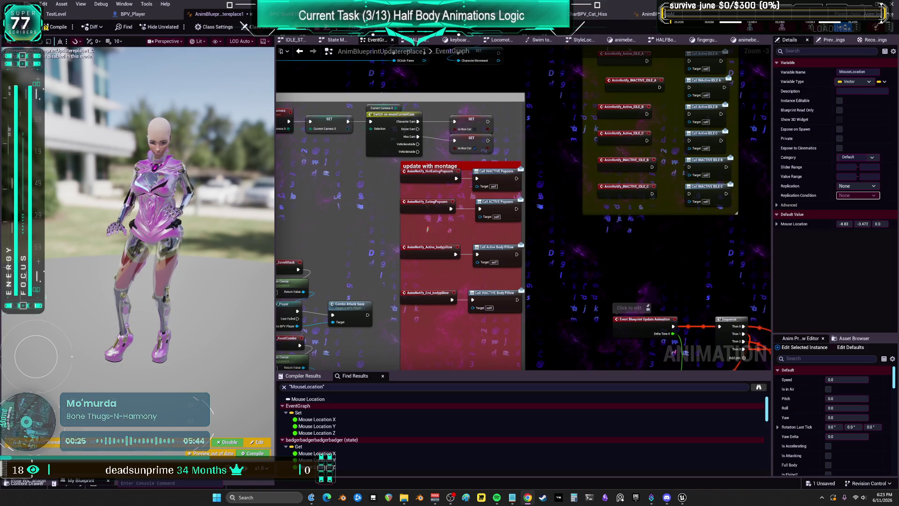
pyautogui.moveTo(637, 248)
pyautogui.mouseDown()
pyautogui.moveTo(648, 232)
pyautogui.moveTo(637, 311)
pyautogui.moveTo(635, 201)
pyautogui.moveTo(599, 228)
pyautogui.moveTo(595, 223)
pyautogui.mouseUp()
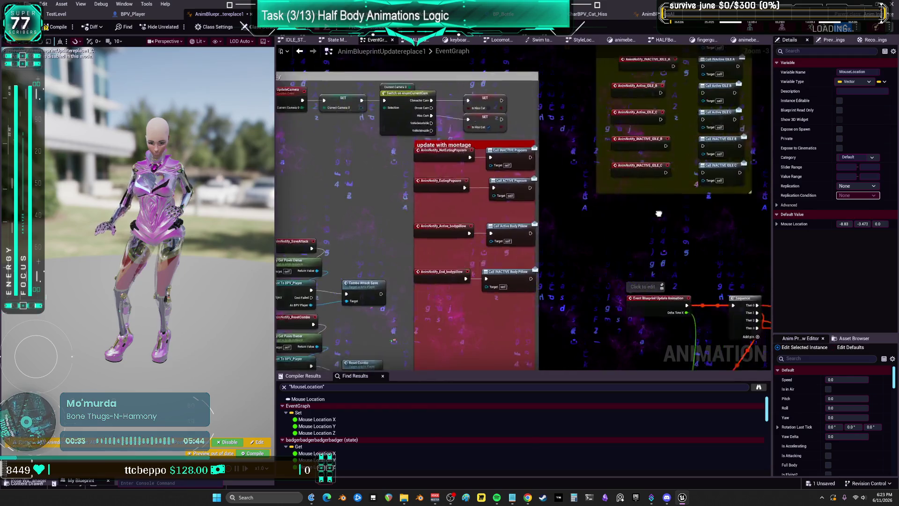
pyautogui.moveTo(576, 243)
pyautogui.mouseDown()
pyautogui.moveTo(674, 242)
pyautogui.moveTo(588, 243)
pyautogui.moveTo(672, 242)
pyautogui.moveTo(694, 220)
pyautogui.moveTo(632, 192)
pyautogui.moveTo(686, 183)
pyautogui.moveTo(659, 221)
pyautogui.moveTo(603, 221)
pyautogui.moveTo(694, 220)
pyautogui.moveTo(629, 229)
pyautogui.moveTo(647, 231)
pyautogui.moveTo(659, 198)
pyautogui.moveTo(682, 206)
pyautogui.moveTo(618, 204)
pyautogui.moveTo(685, 223)
pyautogui.moveTo(601, 224)
pyautogui.moveTo(682, 210)
pyautogui.moveTo(629, 209)
pyautogui.moveTo(602, 184)
pyautogui.moveTo(644, 213)
pyautogui.moveTo(632, 229)
pyautogui.moveTo(683, 208)
pyautogui.moveTo(615, 224)
pyautogui.moveTo(684, 225)
pyautogui.moveTo(630, 233)
pyautogui.moveTo(689, 214)
pyautogui.moveTo(636, 236)
pyautogui.moveTo(703, 228)
pyautogui.moveTo(647, 228)
pyautogui.moveTo(700, 243)
pyautogui.moveTo(700, 219)
pyautogui.moveTo(630, 225)
pyautogui.moveTo(604, 211)
pyautogui.moveTo(647, 207)
pyautogui.moveTo(703, 229)
pyautogui.moveTo(710, 220)
pyautogui.moveTo(691, 216)
pyautogui.moveTo(661, 234)
pyautogui.moveTo(588, 237)
pyautogui.moveTo(679, 235)
pyautogui.moveTo(550, 240)
pyautogui.moveTo(655, 249)
pyautogui.moveTo(609, 252)
pyautogui.moveTo(670, 262)
pyautogui.moveTo(696, 233)
pyautogui.moveTo(600, 227)
pyautogui.moveTo(695, 232)
pyautogui.moveTo(638, 241)
pyautogui.mouseUp()
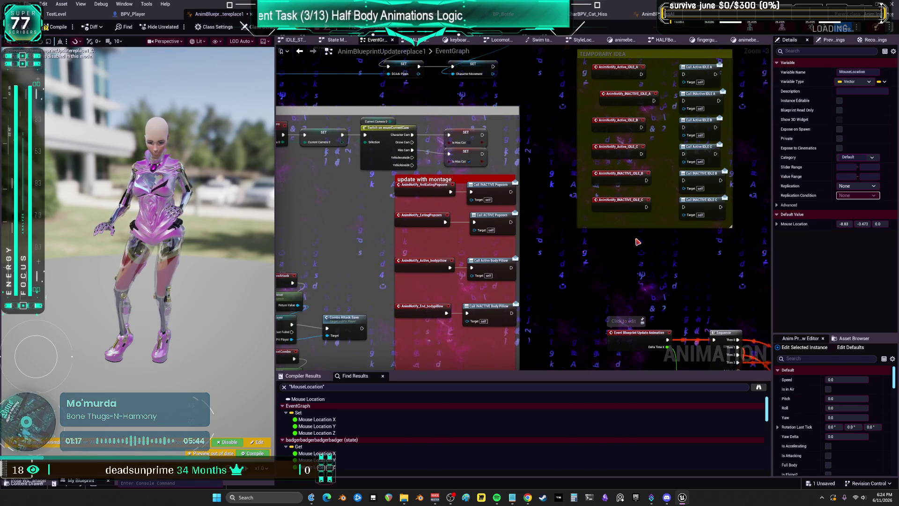
pyautogui.moveTo(700, 245)
pyautogui.mouseDown()
pyautogui.moveTo(623, 280)
pyautogui.moveTo(640, 246)
pyautogui.moveTo(699, 245)
pyautogui.moveTo(635, 246)
pyautogui.moveTo(648, 234)
pyautogui.moveTo(714, 234)
pyautogui.moveTo(641, 205)
pyautogui.moveTo(708, 223)
pyautogui.moveTo(659, 200)
pyautogui.moveTo(695, 217)
pyautogui.moveTo(738, 206)
pyautogui.moveTo(670, 211)
pyautogui.moveTo(722, 225)
pyautogui.moveTo(737, 202)
pyautogui.moveTo(689, 204)
pyautogui.moveTo(756, 210)
pyautogui.moveTo(723, 210)
pyautogui.mouseUp()
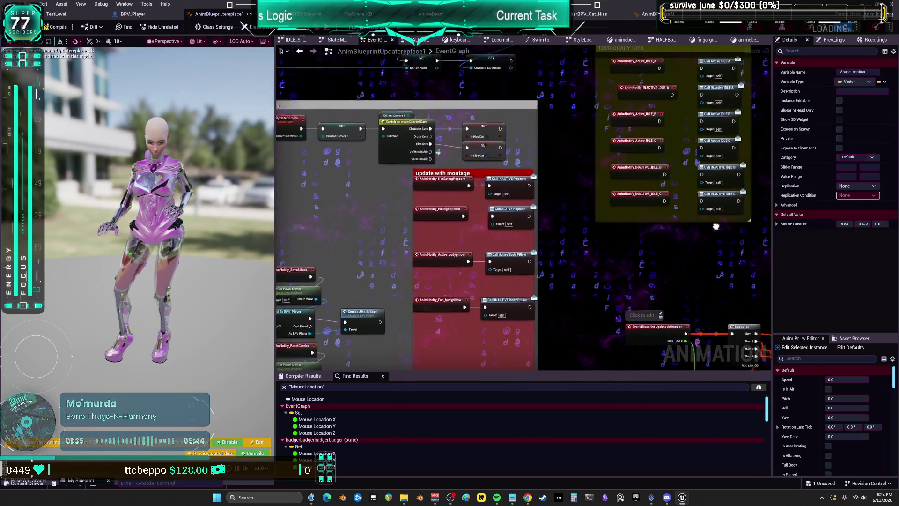
pyautogui.moveTo(767, 201); pyautogui.dragTo(740, 202)
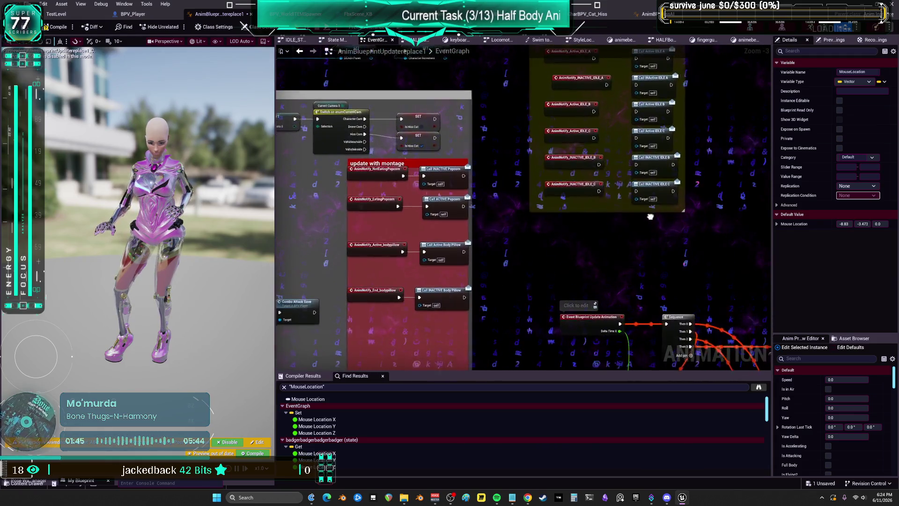
# Step: Pan across the anim blueprint's Anim Notify block and montage update group
pyautogui.moveTo(695, 230); pyautogui.dragTo(768, 210)
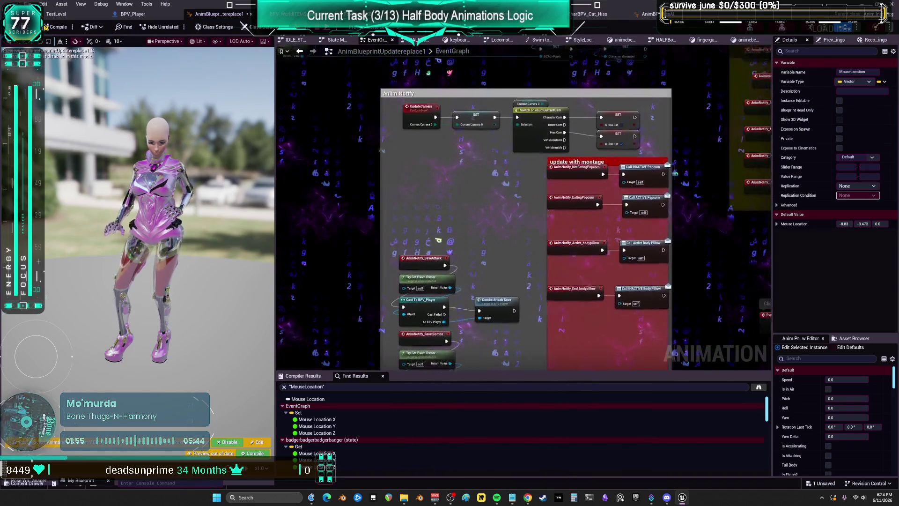
pyautogui.moveTo(491, 361); pyautogui.dragTo(439, 353)
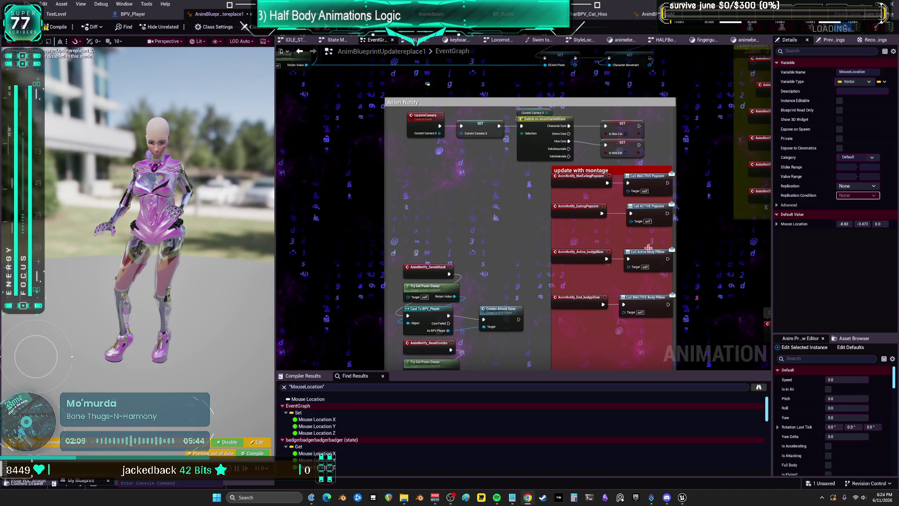
pyautogui.moveTo(577, 246)
pyautogui.mouseDown()
pyautogui.moveTo(538, 243)
pyautogui.moveTo(635, 216)
pyautogui.mouseUp()
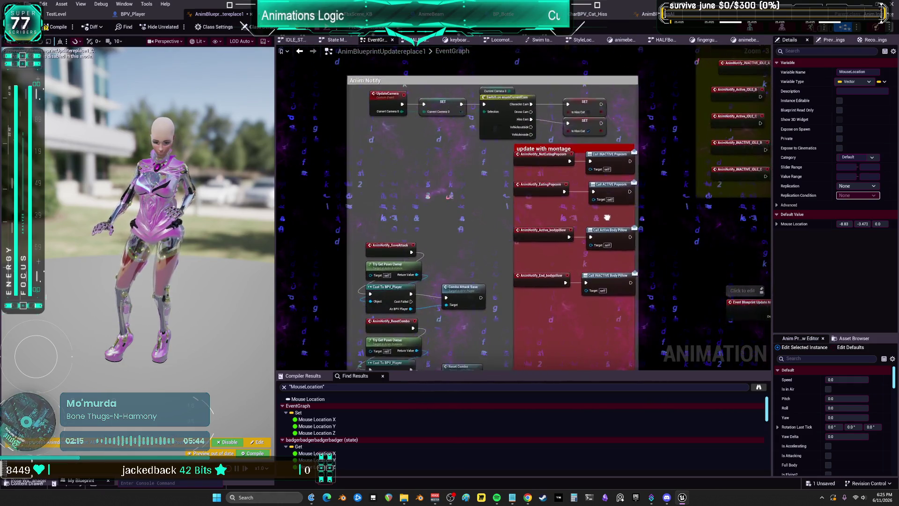
pyautogui.moveTo(617, 229); pyautogui.dragTo(686, 218)
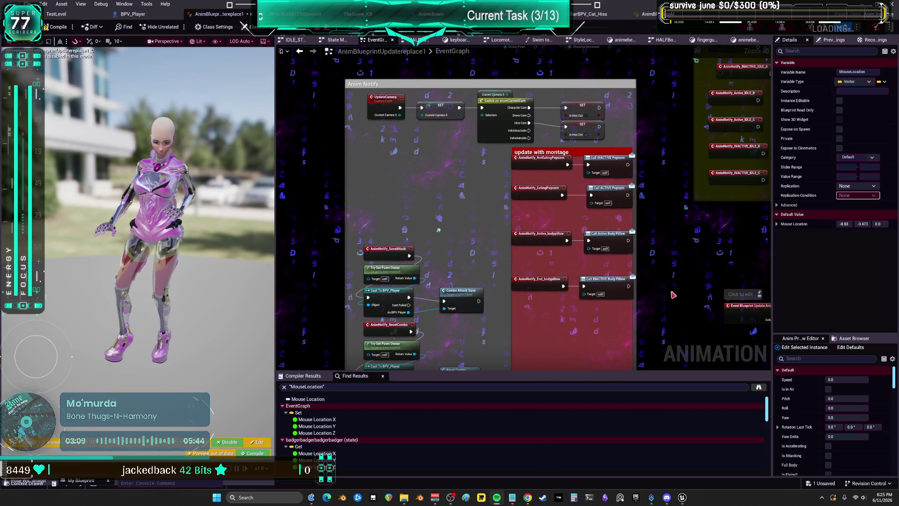
# Step: Switch to the BPV_Player blueprint's EventGraph
pyautogui.scroll(-1, 432, 183)
pyautogui.scroll(-2, 431, 183)
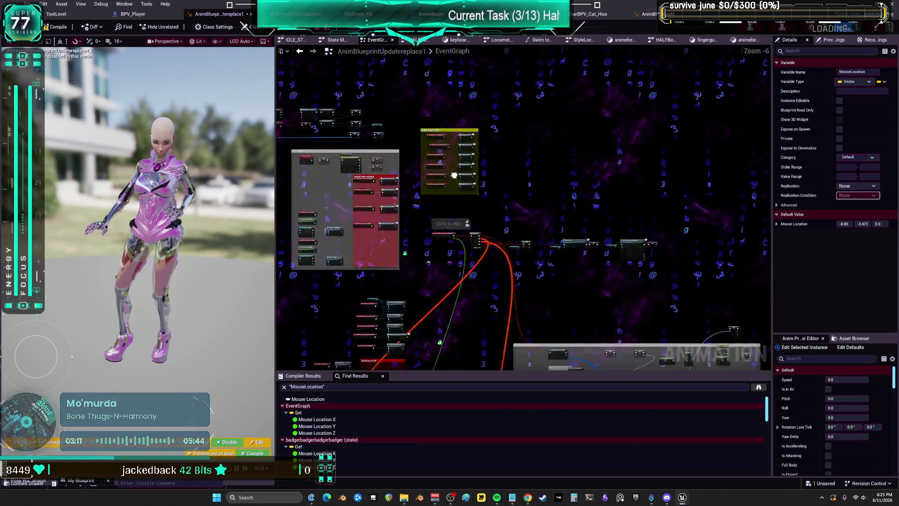
pyautogui.scroll(4, 397, 82)
pyautogui.scroll(-3, 397, 82)
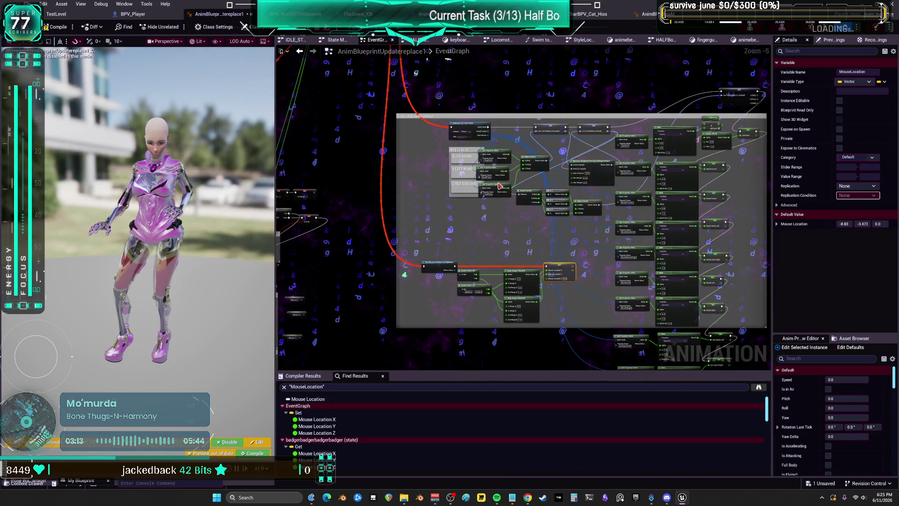
pyautogui.click(133, 14)
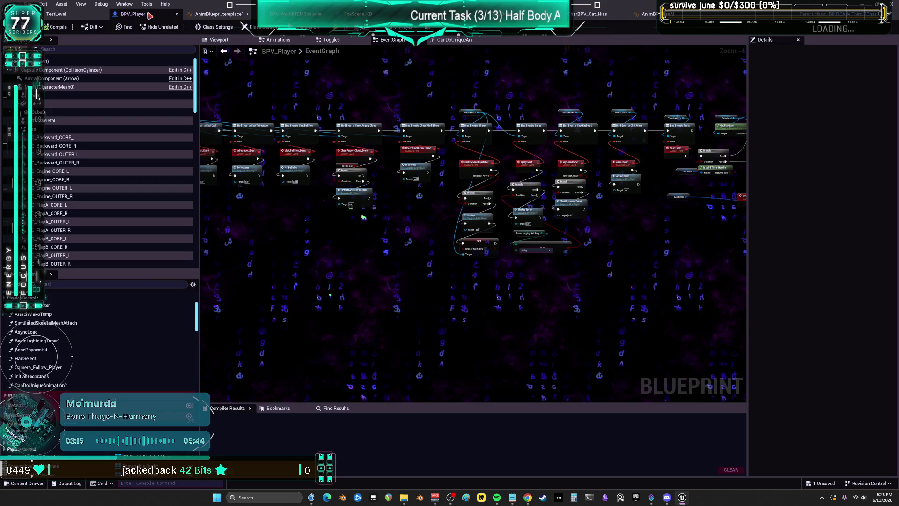
pyautogui.scroll(4, 534, 229)
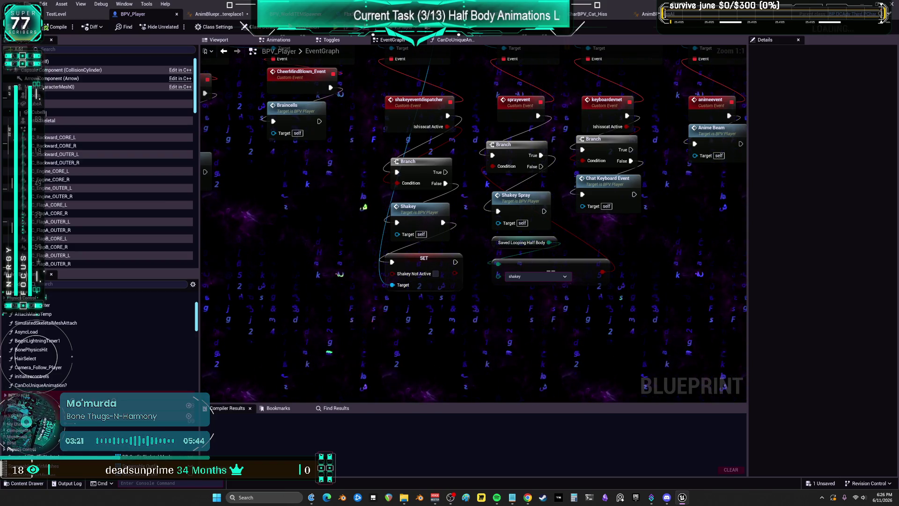
pyautogui.scroll(-2, 586, 278)
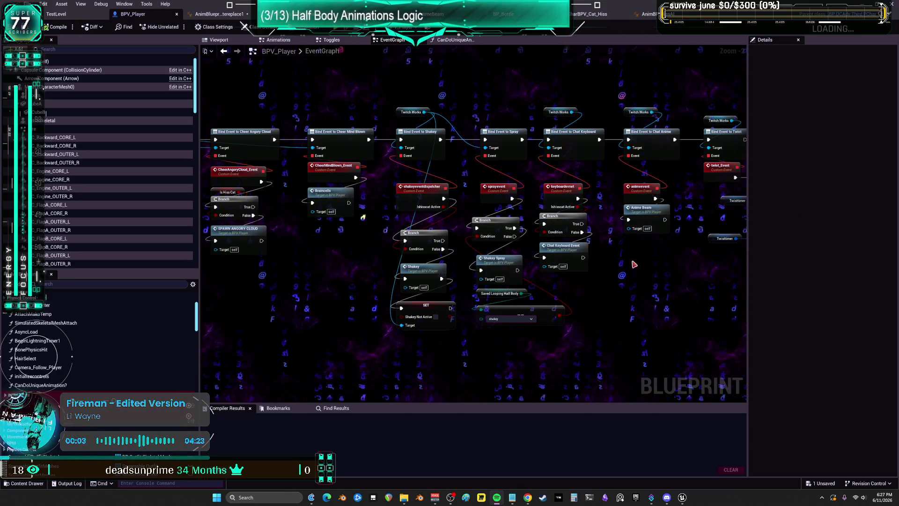
pyautogui.moveTo(523, 216); pyautogui.dragTo(576, 190)
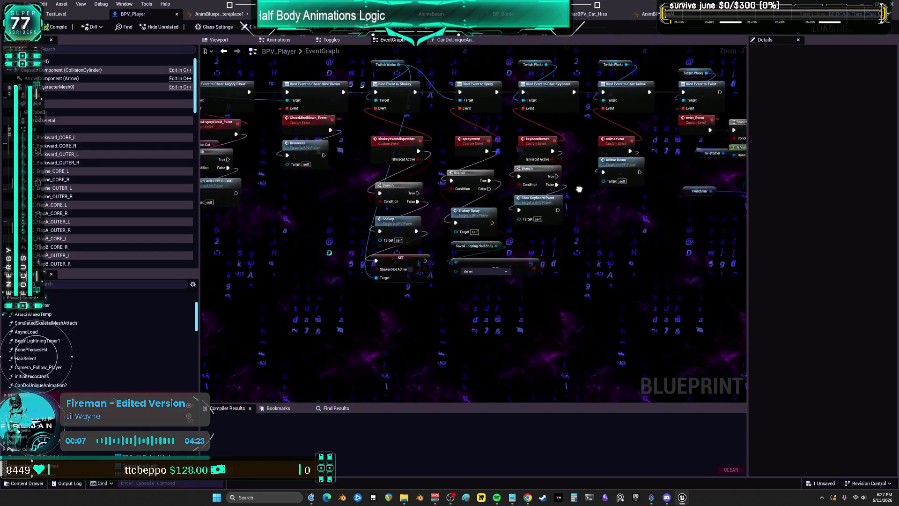
pyautogui.moveTo(633, 254); pyautogui.dragTo(538, 305)
pyautogui.moveTo(530, 212); pyautogui.dragTo(603, 292)
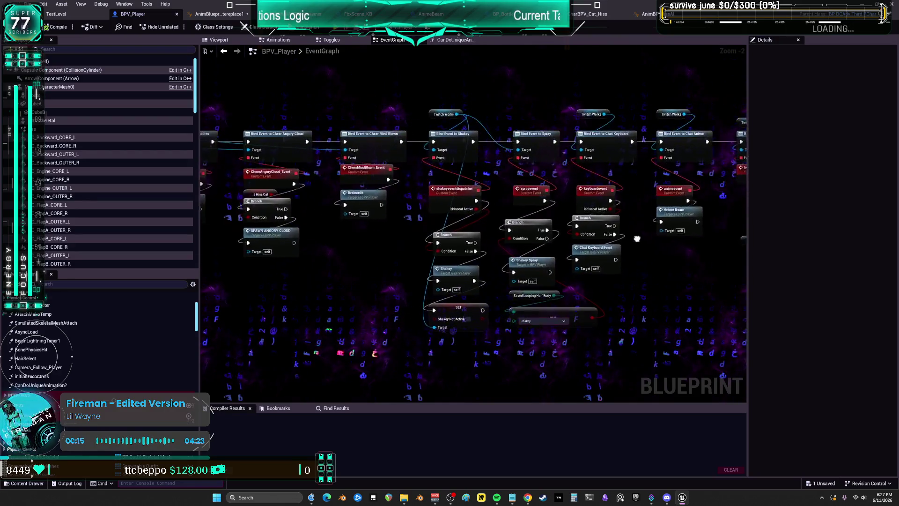
pyautogui.moveTo(580, 245); pyautogui.dragTo(648, 230)
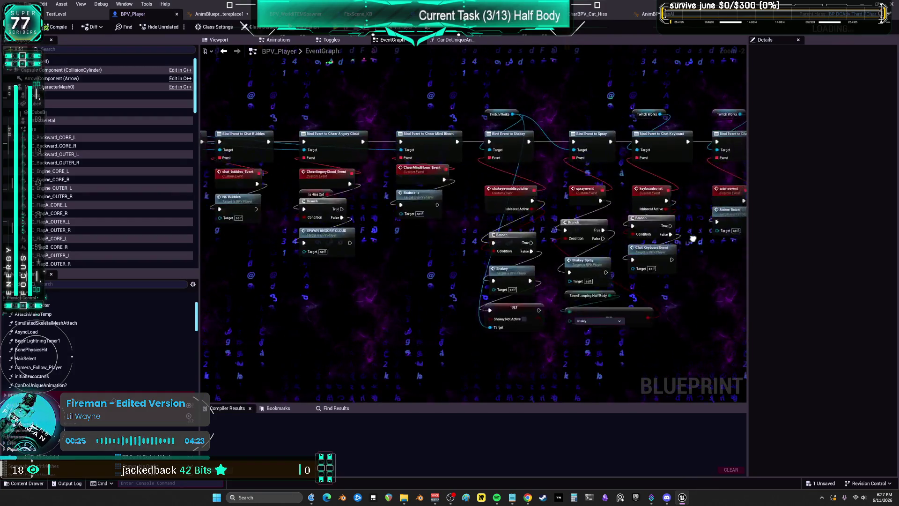
pyautogui.moveTo(667, 238); pyautogui.dragTo(683, 248)
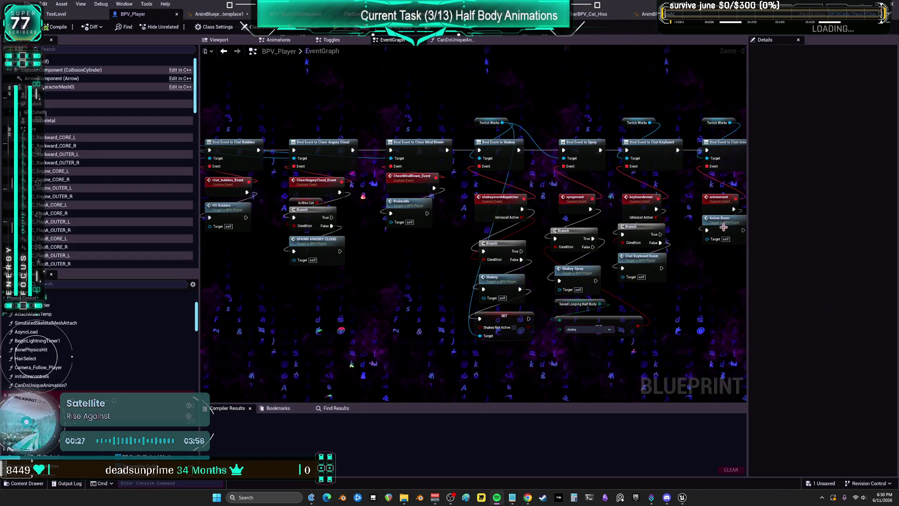
pyautogui.moveTo(639, 226); pyautogui.dragTo(629, 243)
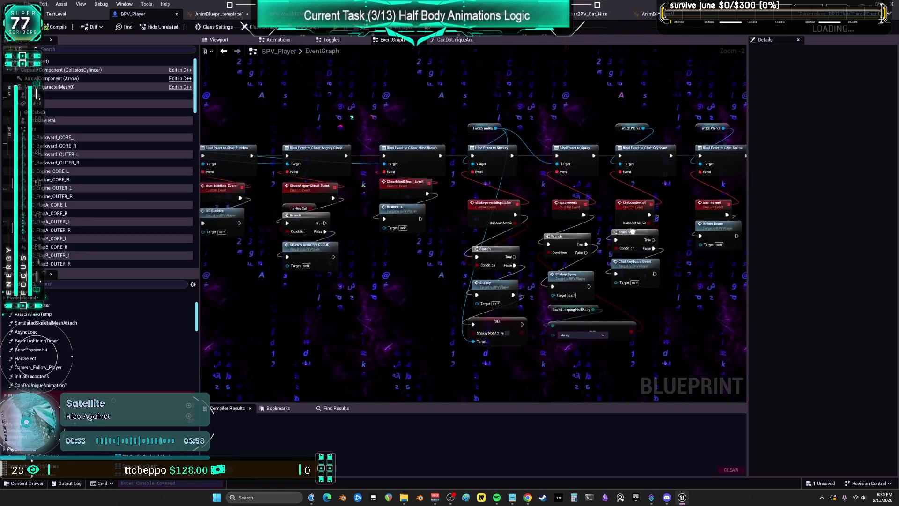
pyautogui.moveTo(673, 172); pyautogui.dragTo(515, 227)
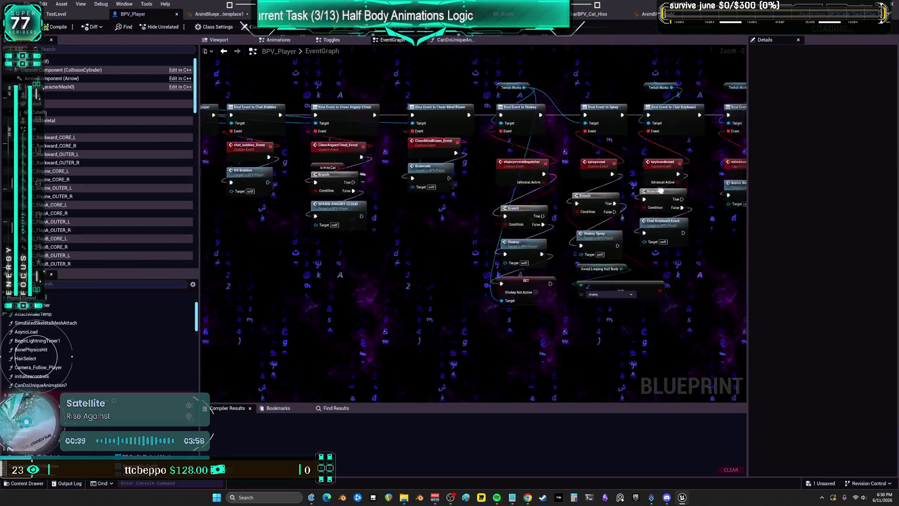
pyautogui.moveTo(658, 186); pyautogui.dragTo(604, 230)
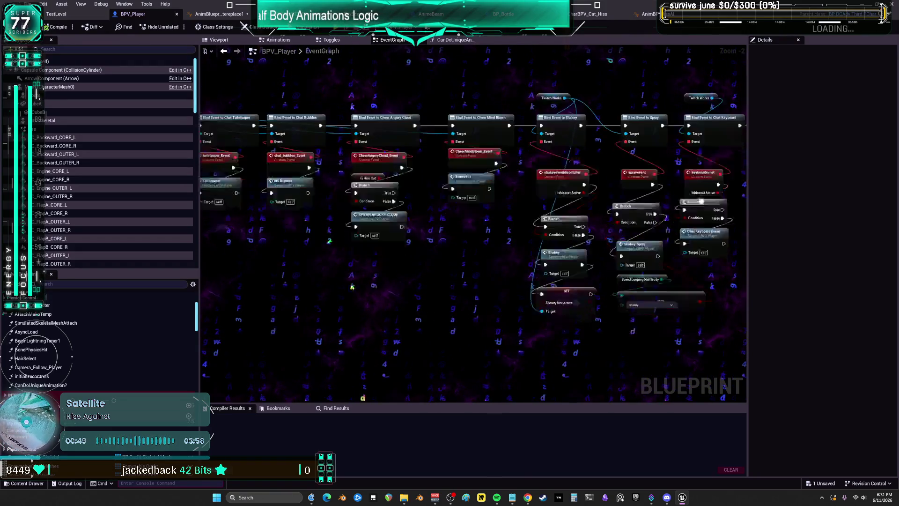
pyautogui.moveTo(658, 183); pyautogui.dragTo(692, 211)
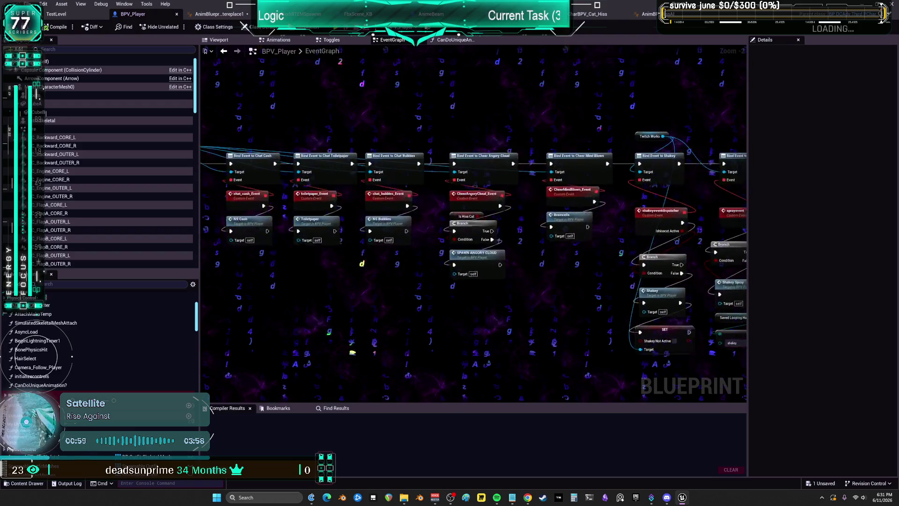
pyautogui.moveTo(688, 227); pyautogui.dragTo(718, 203)
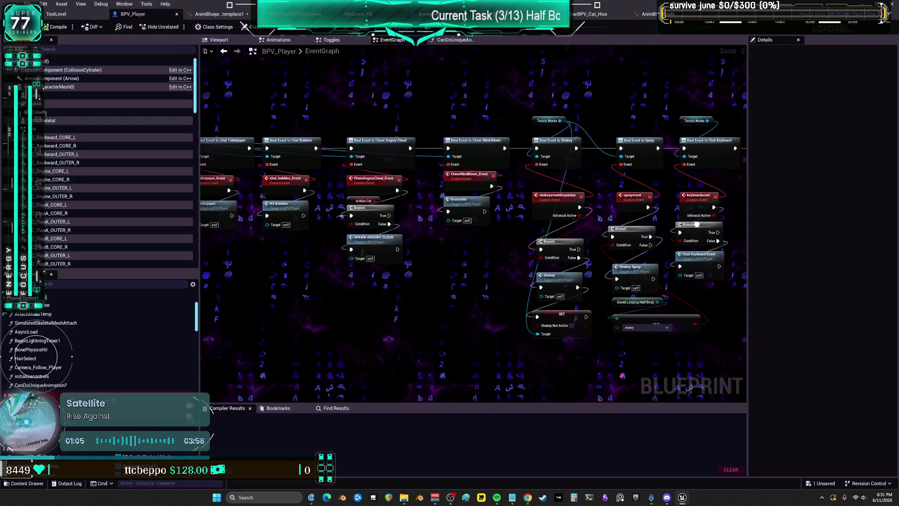
pyautogui.moveTo(682, 309)
pyautogui.mouseDown()
pyautogui.moveTo(669, 449)
pyautogui.moveTo(666, 415)
pyautogui.moveTo(512, 279)
pyautogui.mouseUp()
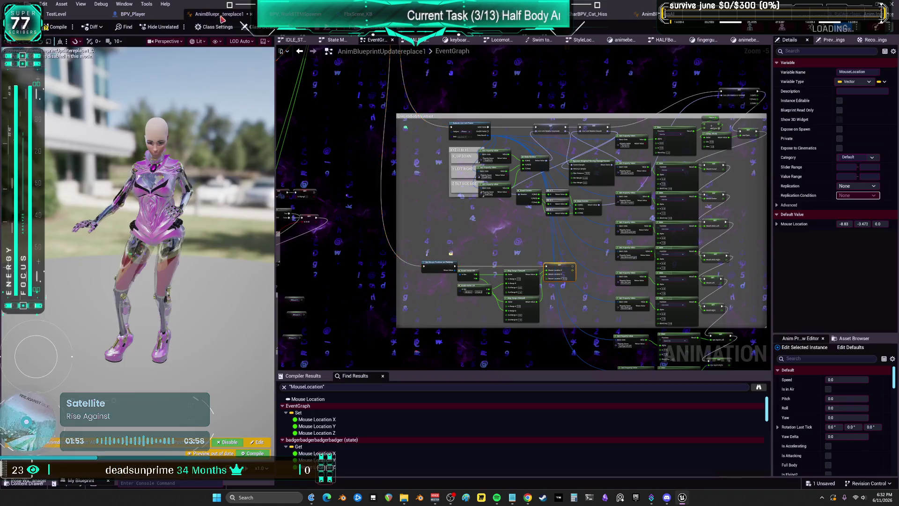
# Step: Bring up BPV_WorldITEMSpawner's Twitch graph with its NOT Shakey Not Active Branch
pyautogui.click(218, 14)
pyautogui.moveTo(460, 143); pyautogui.dragTo(448, 276)
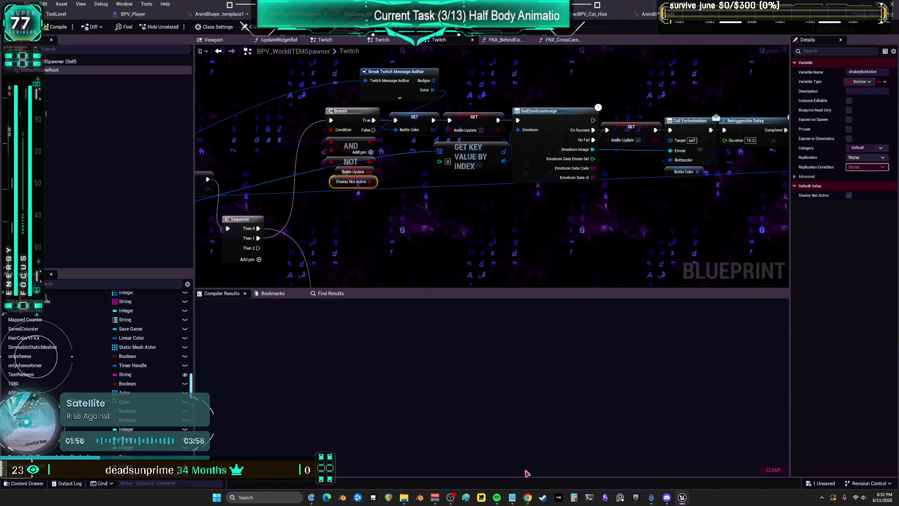
pyautogui.click(512, 497)
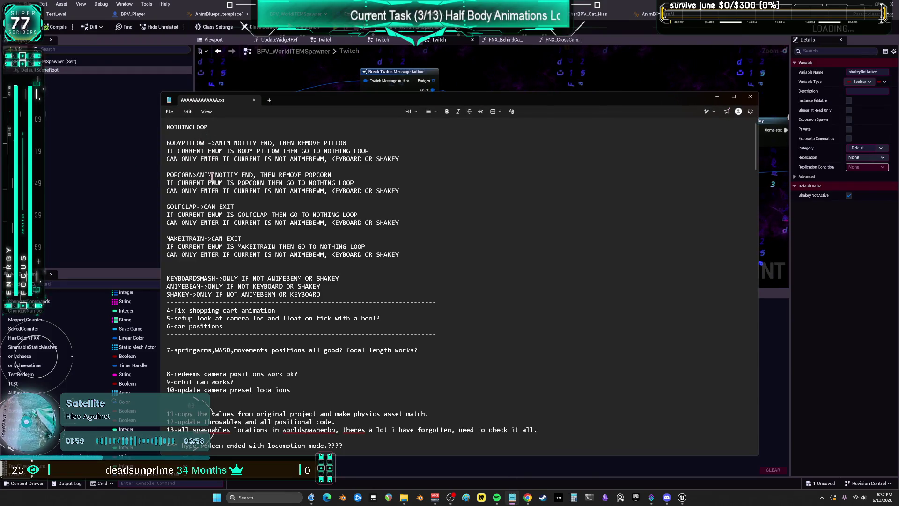
pyautogui.click(117, 237)
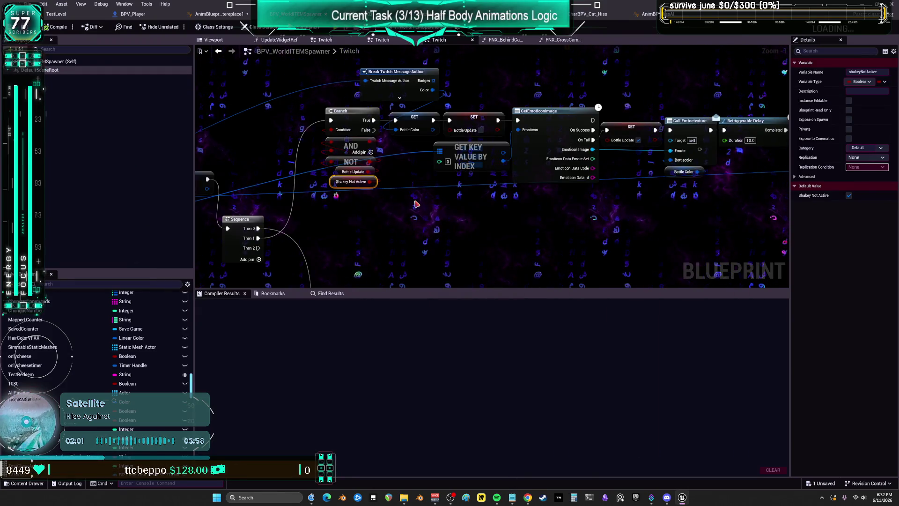
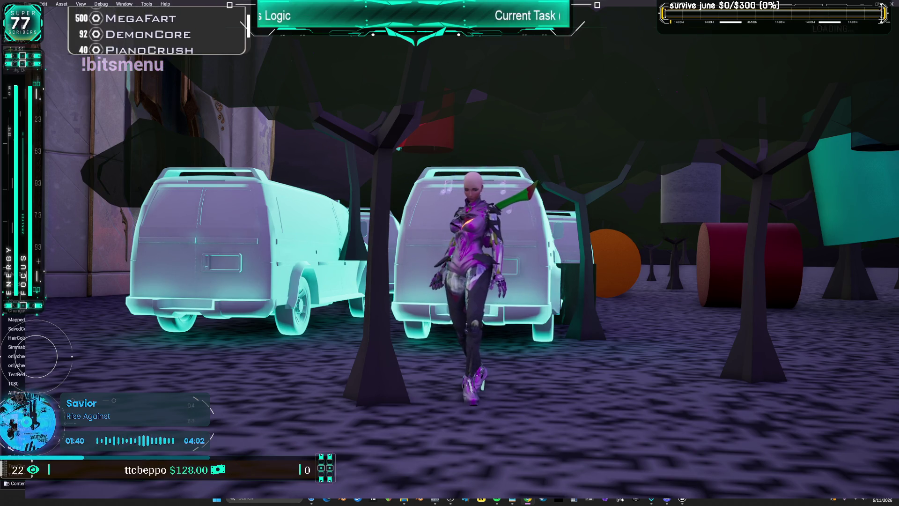
# Step: Run the cat forward, take off with space, and fly it across open ground
pyautogui.press('w')
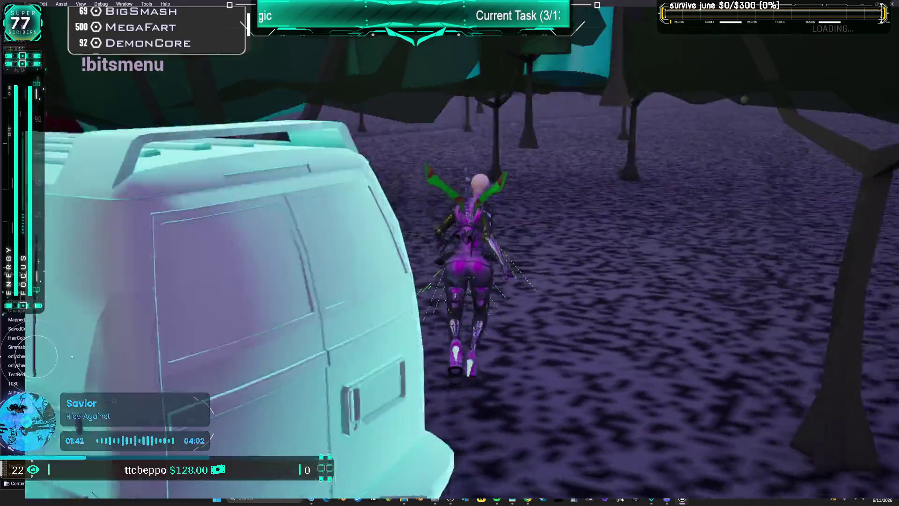
pyautogui.press('space')
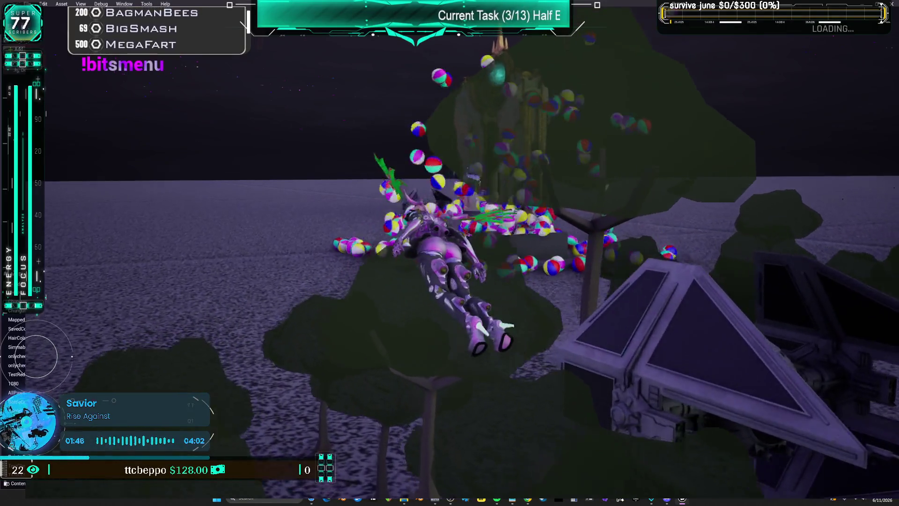
pyautogui.press('w')
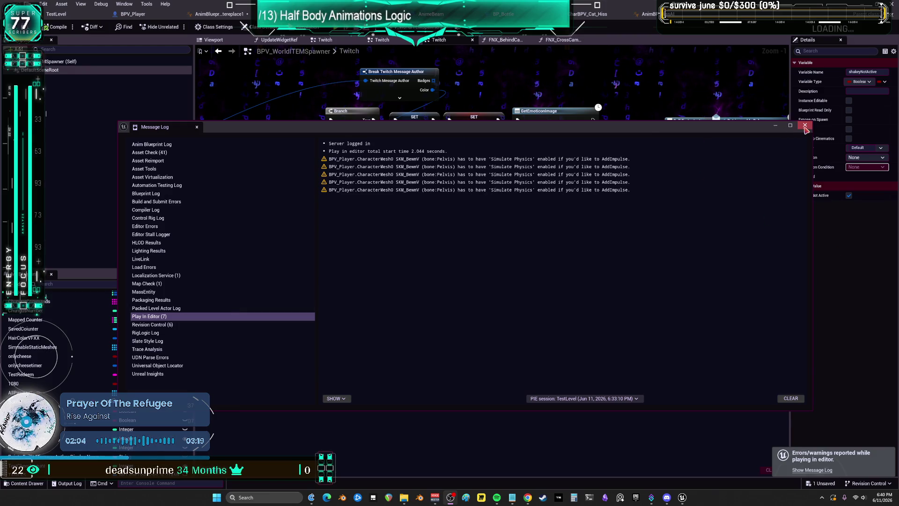
# Step: Dismiss the message log, look over the BPV_WorldITEMSpawner Twitch graph, then go to CharBPV_Cat_Hiss
pyautogui.click(804, 130)
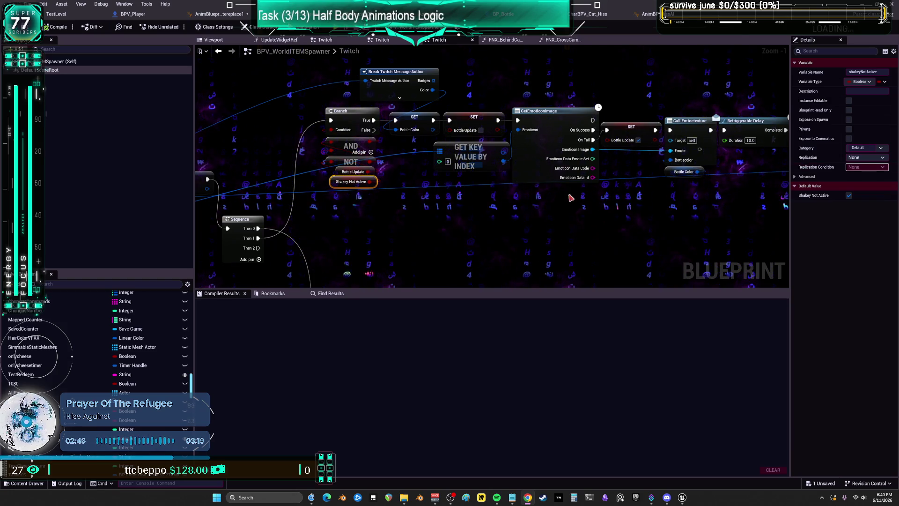
pyautogui.scroll(-2, 571, 198)
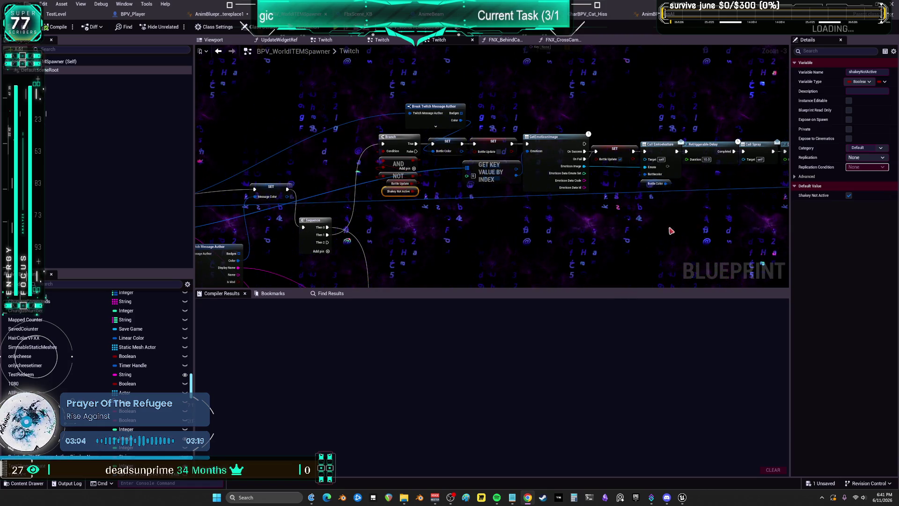
pyautogui.moveTo(670, 229); pyautogui.dragTo(526, 242)
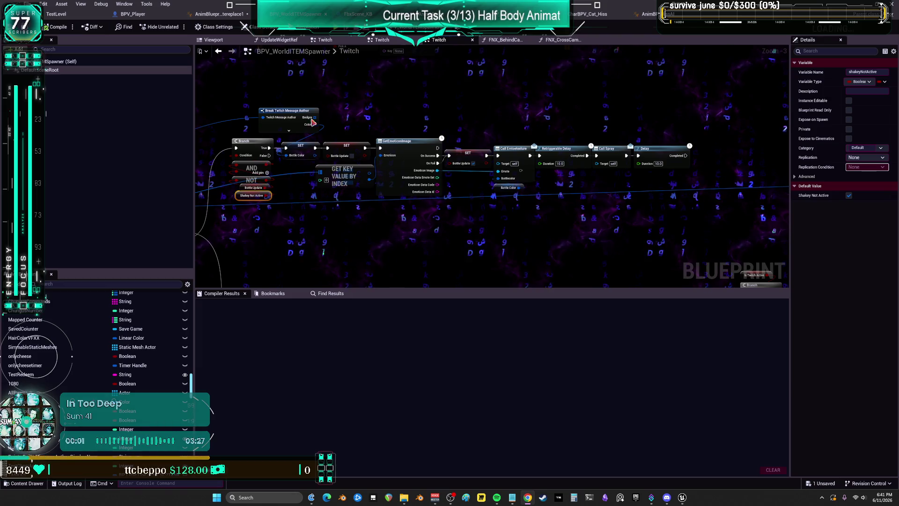
pyautogui.scroll(-3, 523, 178)
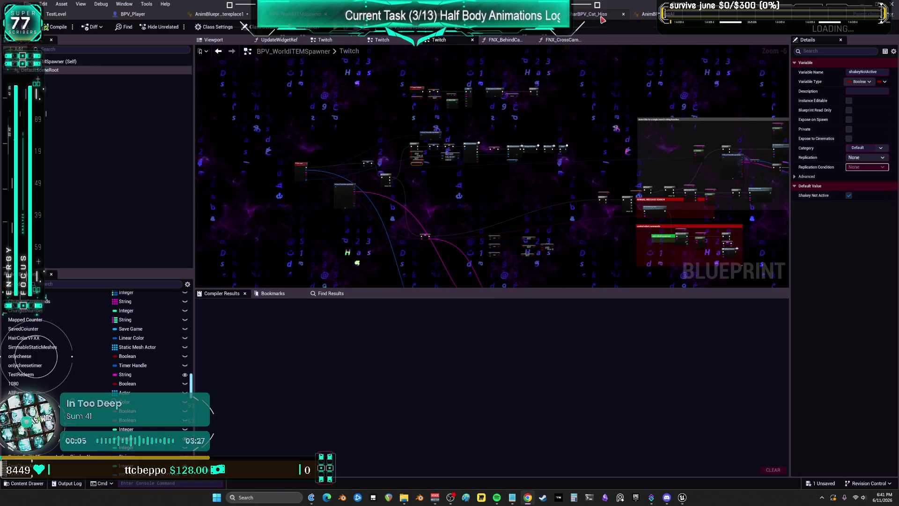
pyautogui.hotkey('ctrl', 'Tab')
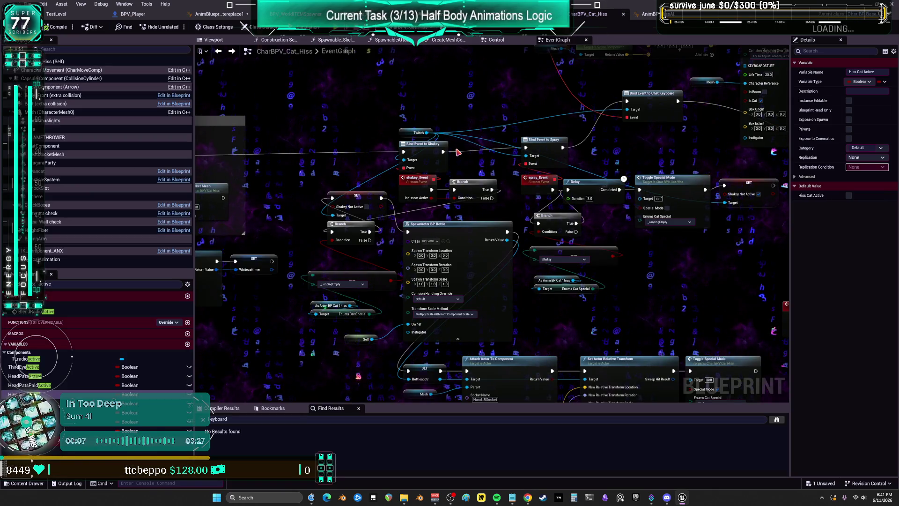
# Step: Survey the cat EventGraph around the BeginPlay and Get Actor nodes
pyautogui.moveTo(330, 170)
pyautogui.mouseDown()
pyautogui.moveTo(395, 177)
pyautogui.moveTo(482, 164)
pyautogui.moveTo(552, 184)
pyautogui.moveTo(468, 98)
pyautogui.mouseUp()
pyautogui.scroll(5, 544, 219)
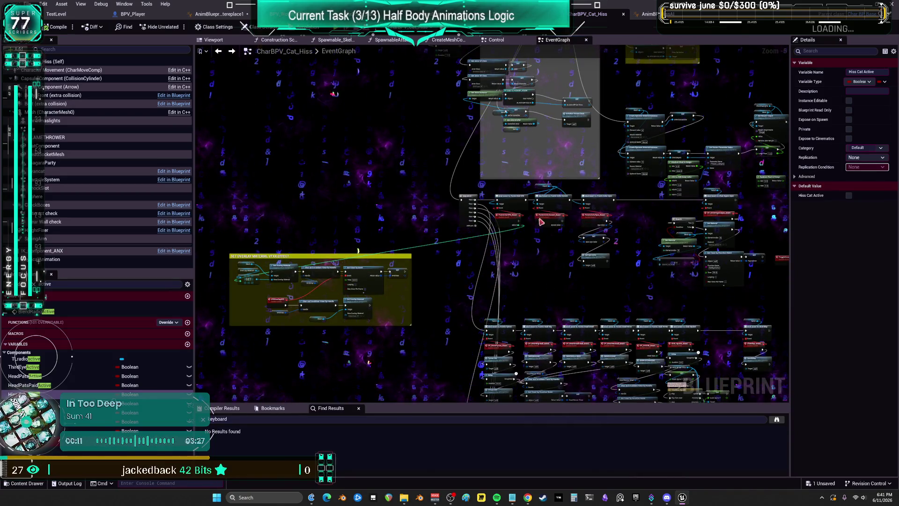
pyautogui.scroll(-2, 544, 218)
pyautogui.moveTo(543, 219); pyautogui.dragTo(513, 424)
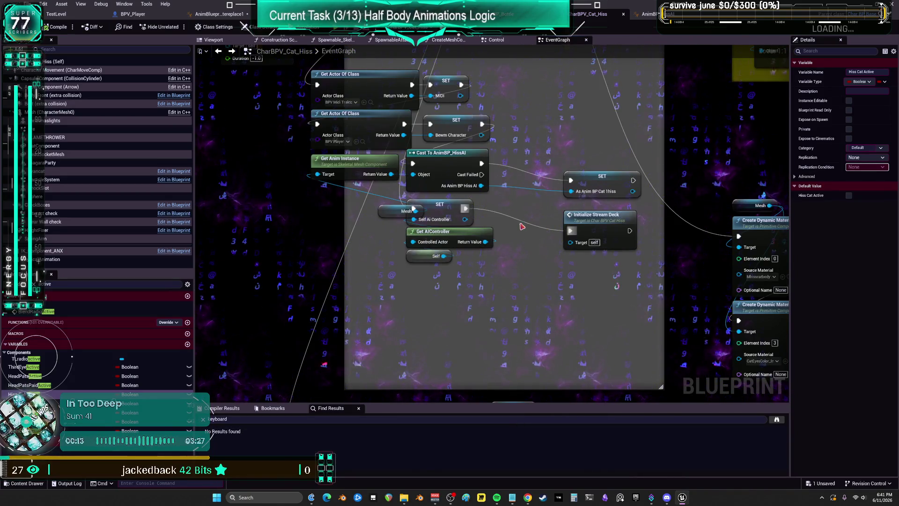
pyautogui.moveTo(539, 151)
pyautogui.mouseDown()
pyautogui.moveTo(536, 259)
pyautogui.moveTo(392, 140)
pyautogui.mouseUp()
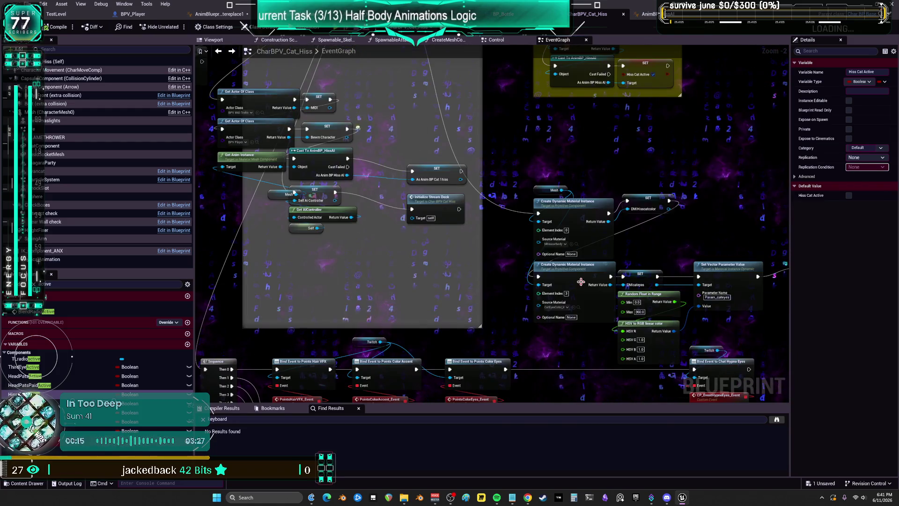
pyautogui.scroll(-3, 583, 277)
pyautogui.scroll(2, 584, 277)
pyautogui.scroll(-2, 583, 277)
pyautogui.moveTo(583, 278)
pyautogui.mouseDown()
pyautogui.moveTo(569, 241)
pyautogui.moveTo(569, 200)
pyautogui.moveTo(542, 261)
pyautogui.mouseUp()
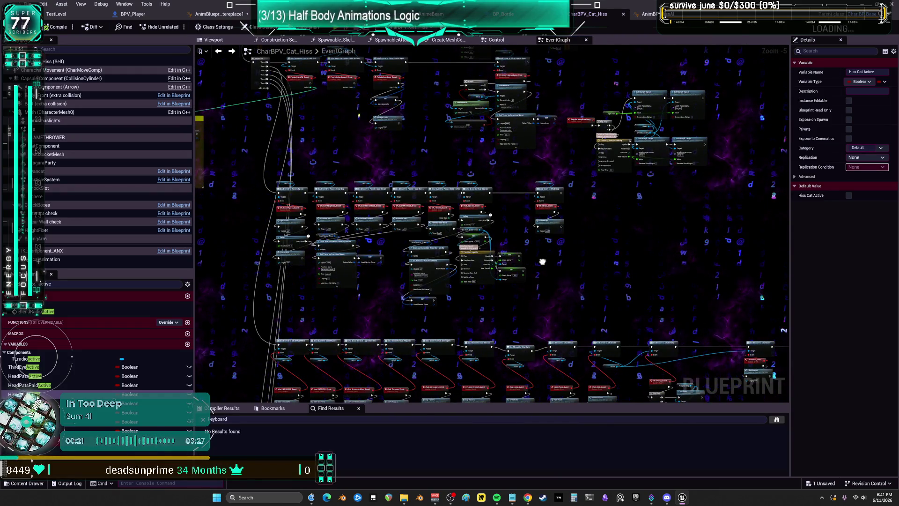
pyautogui.moveTo(543, 262); pyautogui.dragTo(546, 329)
# Step: Search for shakey, jump to the Assign Shakey node, and keep the bottle's scale method as Multiply
pyautogui.rightClick(533, 197)
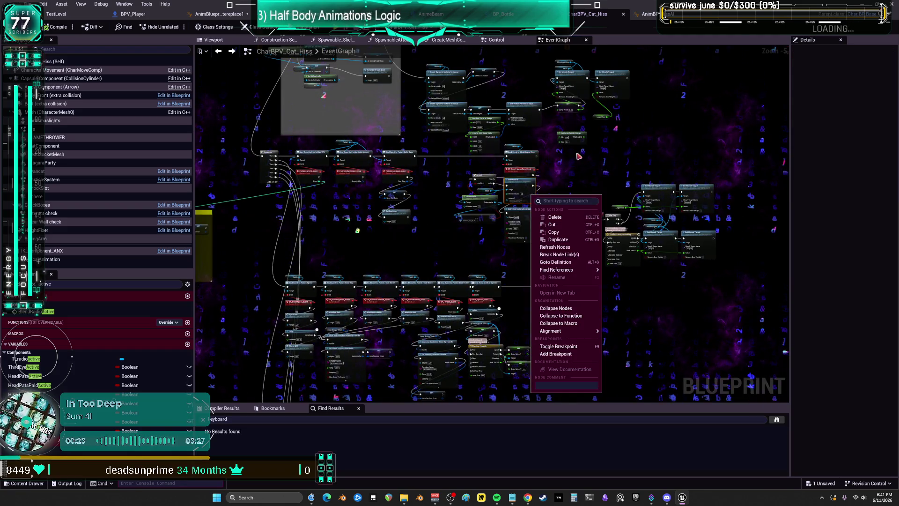
pyautogui.click(386, 418)
pyautogui.write('hakey')
pyautogui.press('Return')
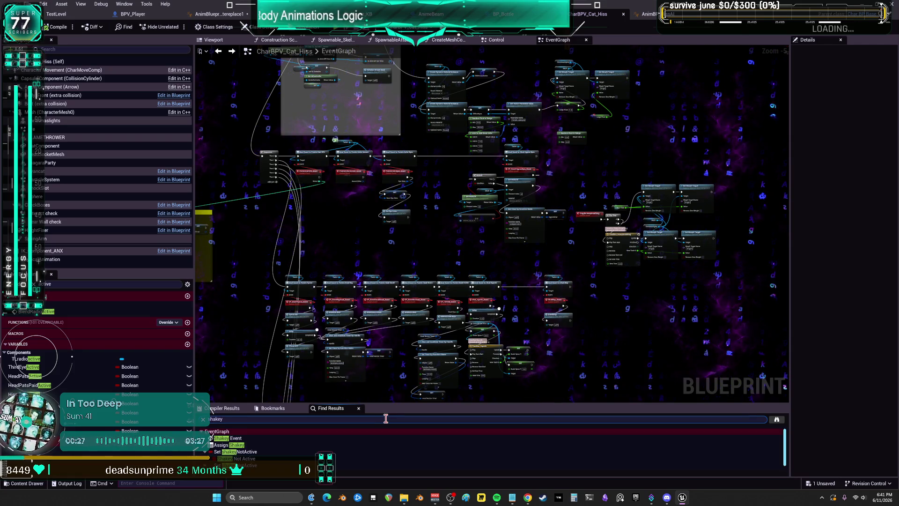
pyautogui.doubleClick(234, 445)
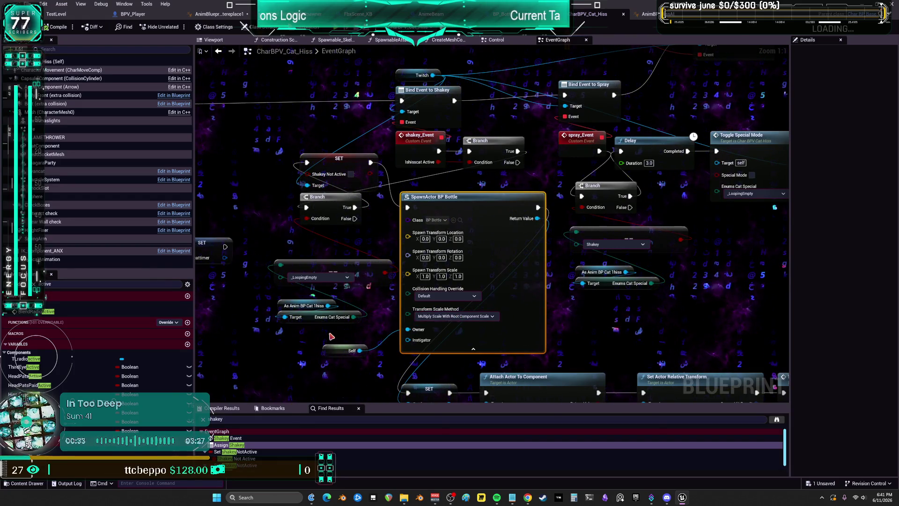
pyautogui.click(468, 316)
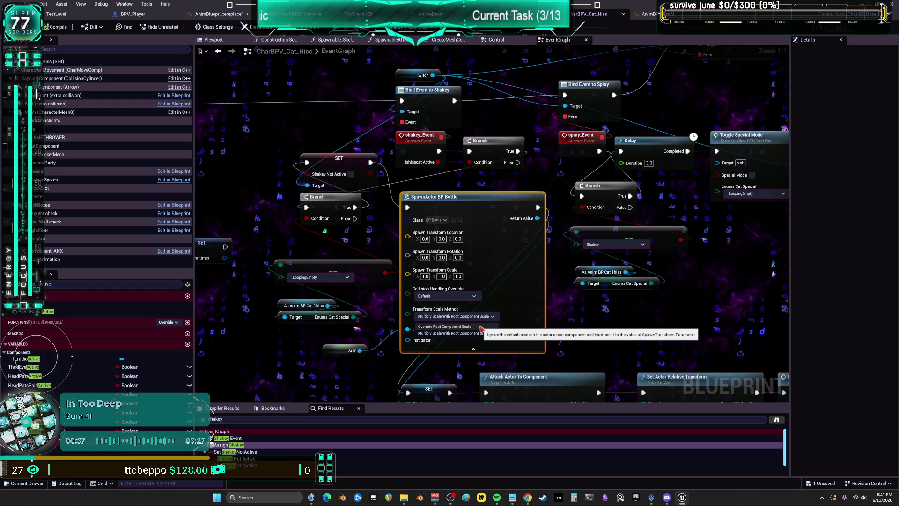
pyautogui.click(450, 333)
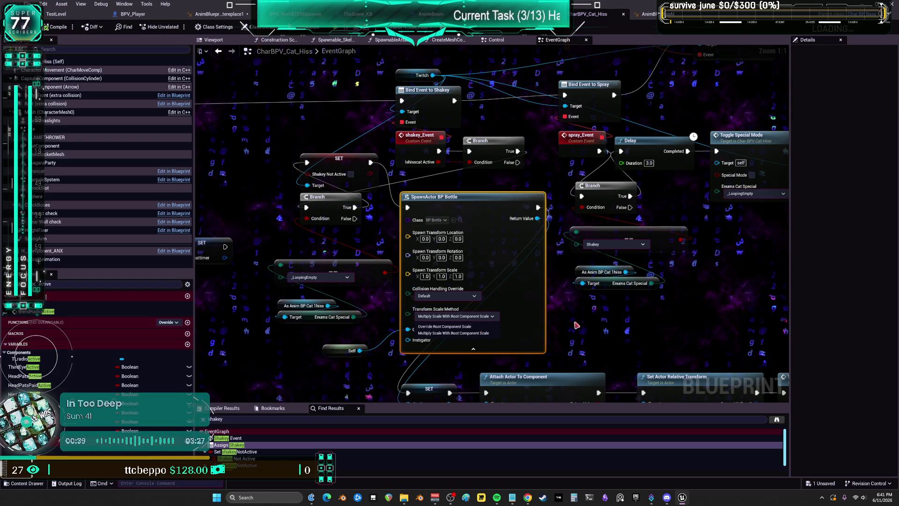
# Step: Disconnect the Select nodes and set the relative transform rotation to -90, 0, -12
pyautogui.moveTo(501, 247); pyautogui.dragTo(465, 10)
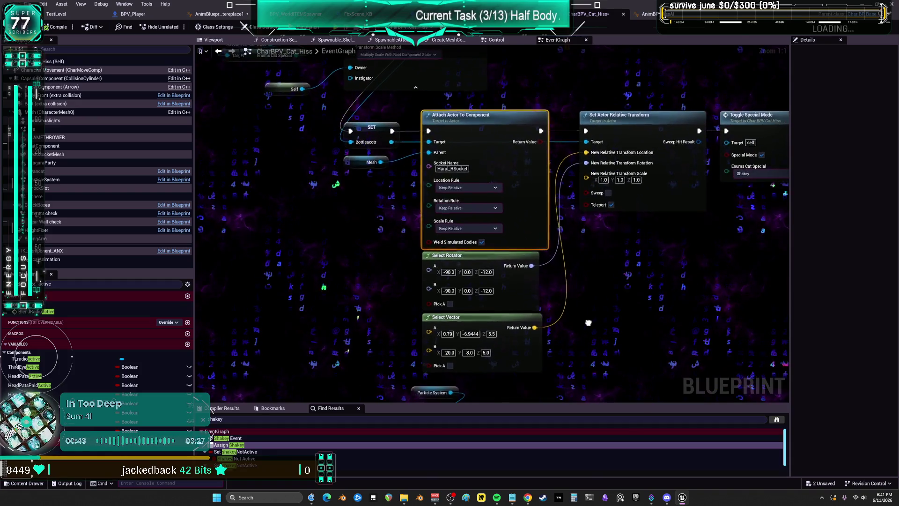
pyautogui.moveTo(575, 344)
pyautogui.mouseDown()
pyautogui.moveTo(527, 307)
pyautogui.moveTo(672, 279)
pyautogui.moveTo(370, 246)
pyautogui.moveTo(397, 238)
pyautogui.mouseUp()
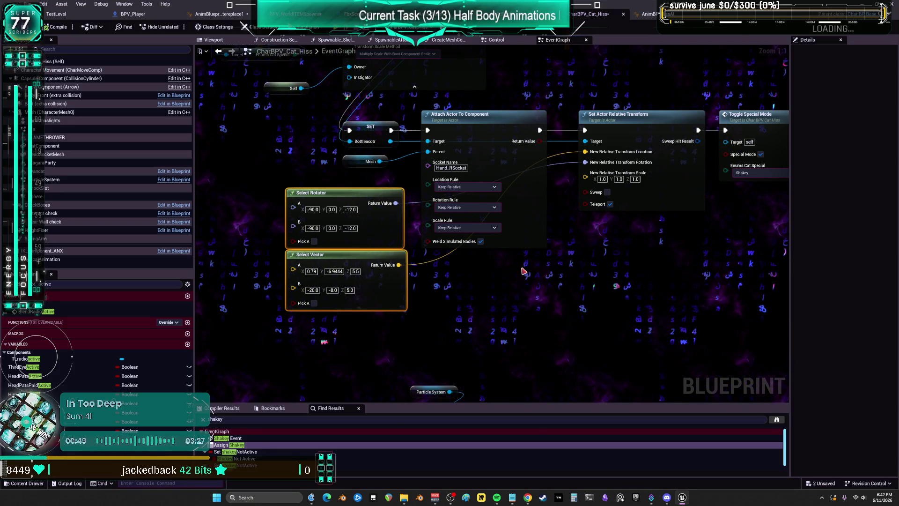
pyautogui.click(319, 229)
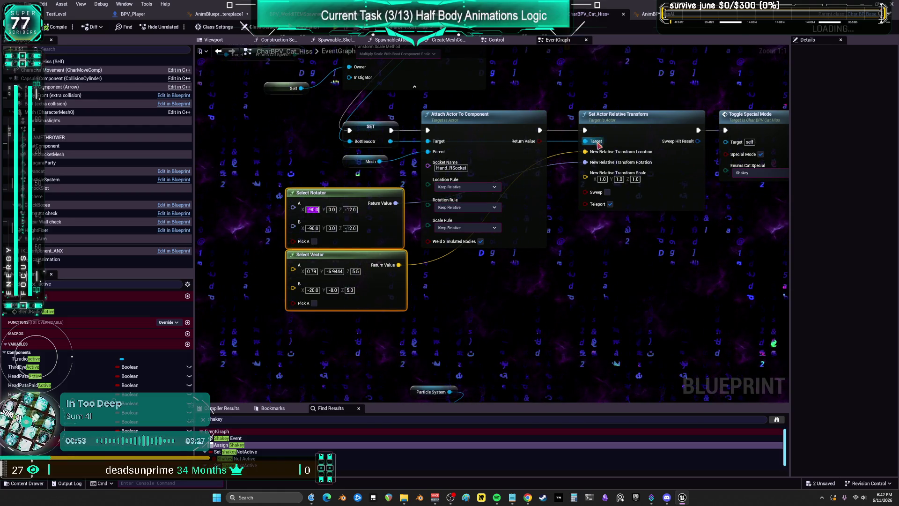
pyautogui.hotkey('ctrl', 'z')
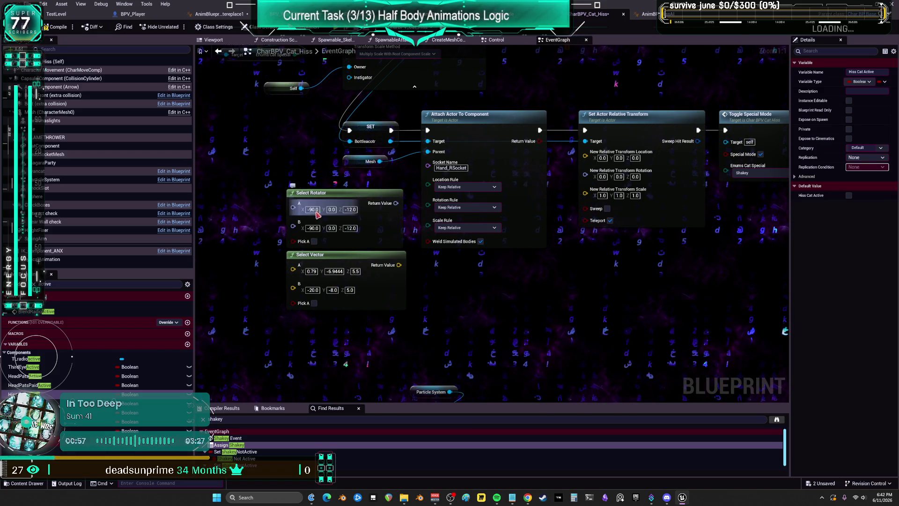
pyautogui.hotkey('ctrl', 'c')
pyautogui.click(604, 177)
pyautogui.hotkey('ctrl', 'v')
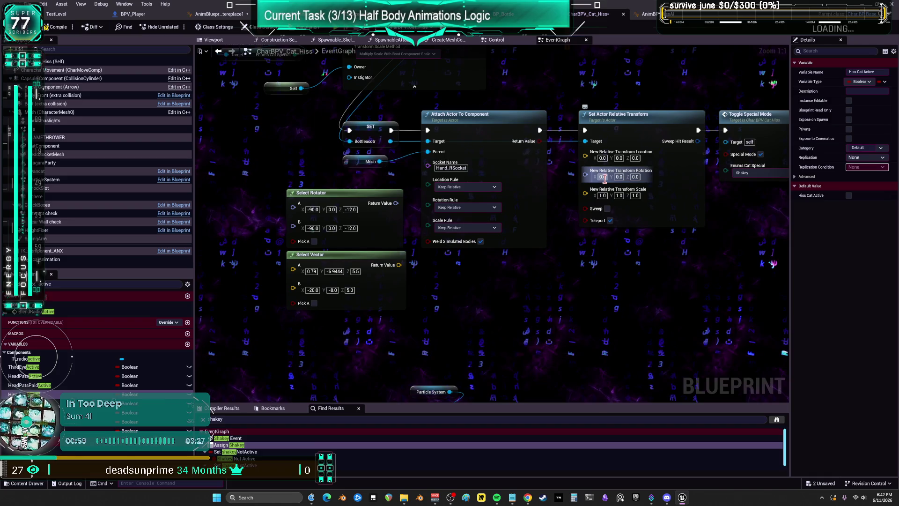
pyautogui.press('Return')
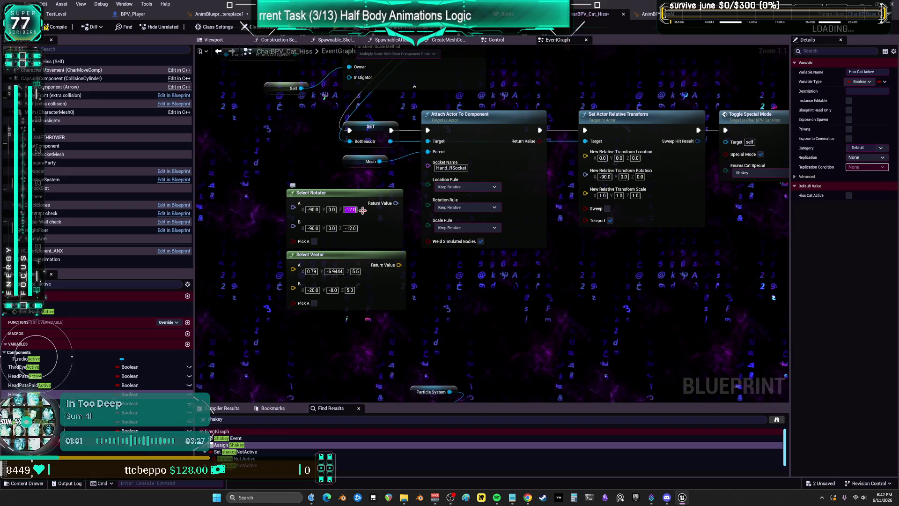
pyautogui.click(640, 176)
pyautogui.hotkey('ctrl', 'v')
pyautogui.press('Return')
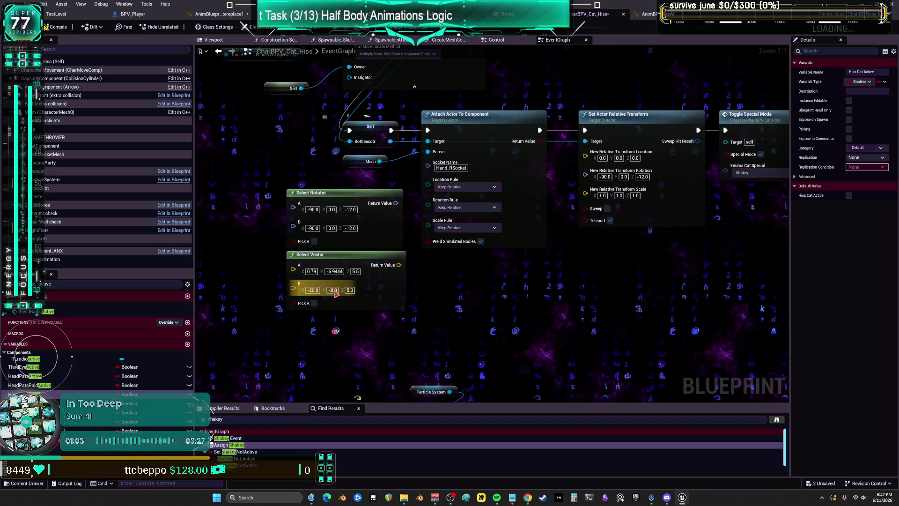
# Step: Set the relative location to 0.79, -6.9444, 5.5, compile the blueprint, and start Simulate
pyautogui.click(602, 158)
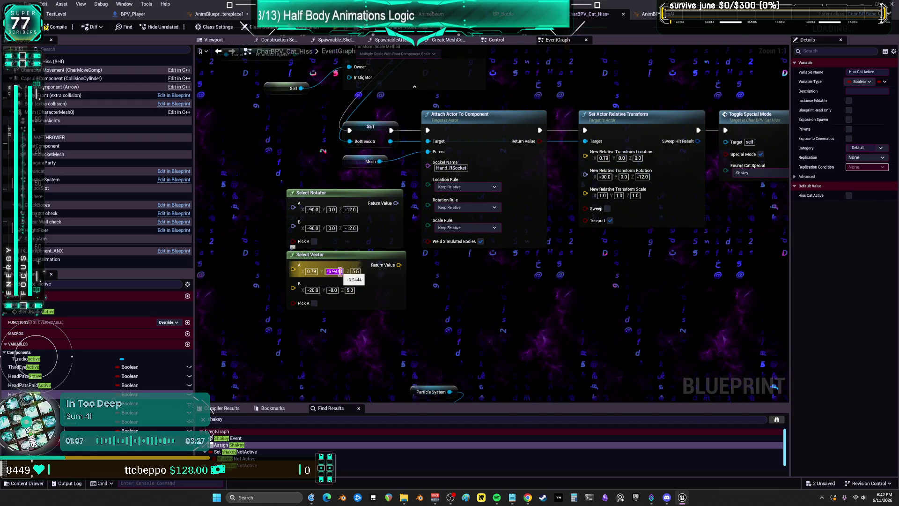
pyautogui.click(622, 158)
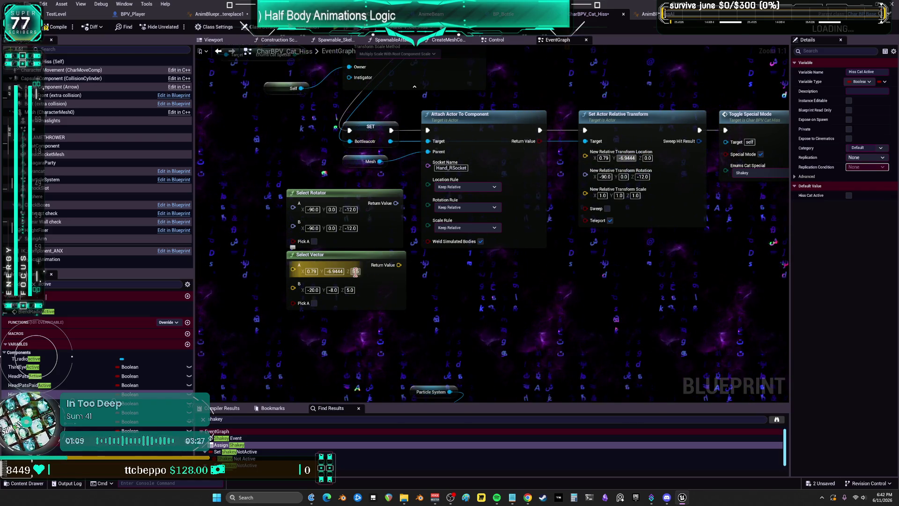
pyautogui.press('Tab')
pyautogui.write('5.5')
pyautogui.press('Return')
pyautogui.click(54, 27)
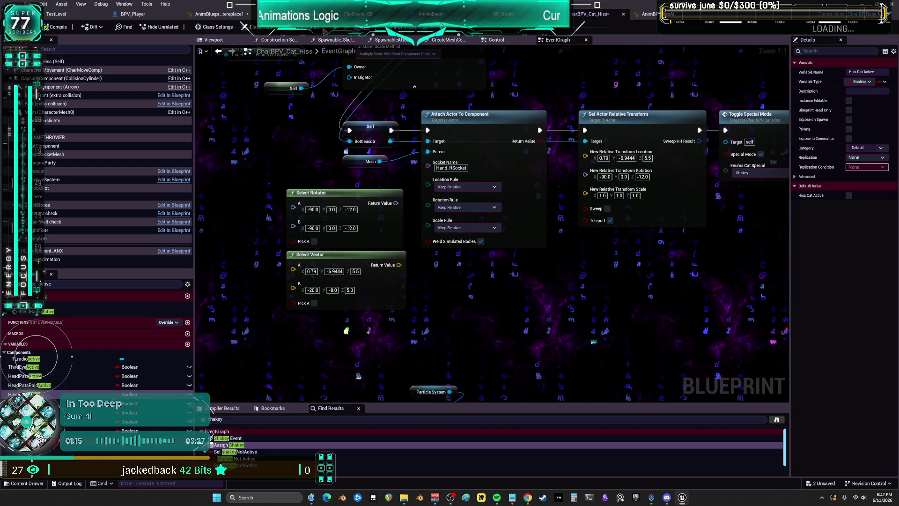
pyautogui.hotkey('alt', 'p')
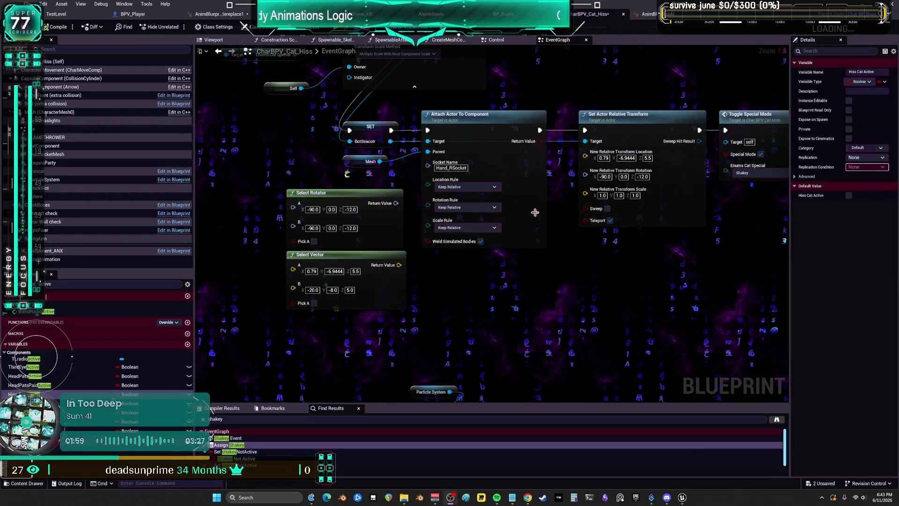
# Step: Delete the Select Rotator and Select Vector nodes, then move on to AnimBP_HissAI's Conduit to idle rule
pyautogui.moveTo(277, 182); pyautogui.dragTo(412, 318)
pyautogui.press('Delete')
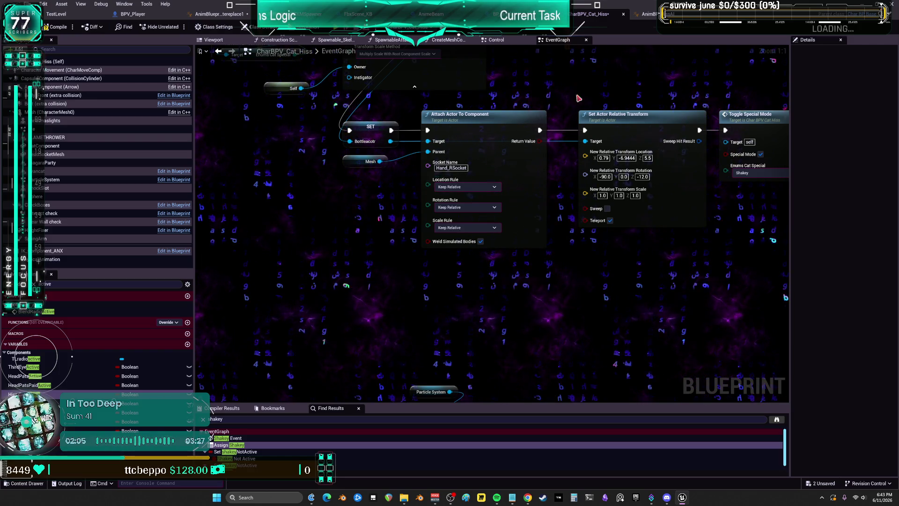
pyautogui.scroll(-3, 681, 215)
pyautogui.moveTo(681, 215); pyautogui.dragTo(683, 242)
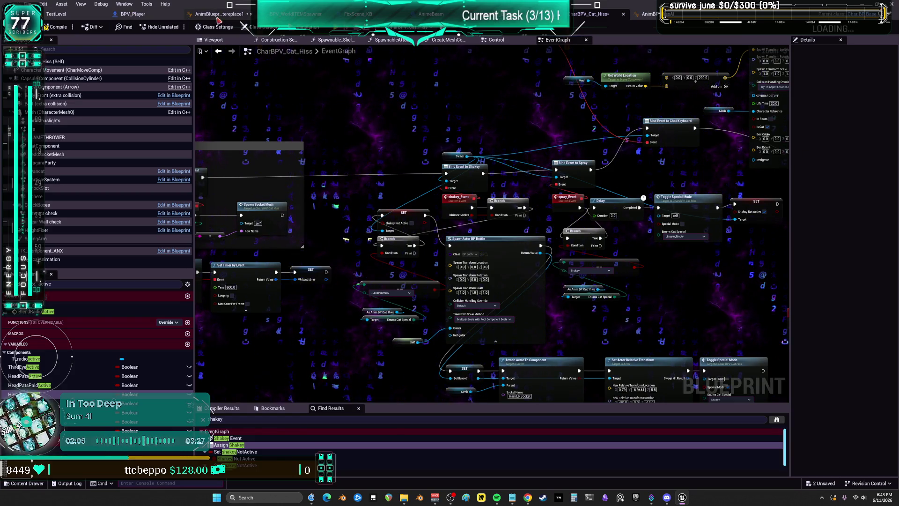
pyautogui.hotkey('ctrl', 'Tab')
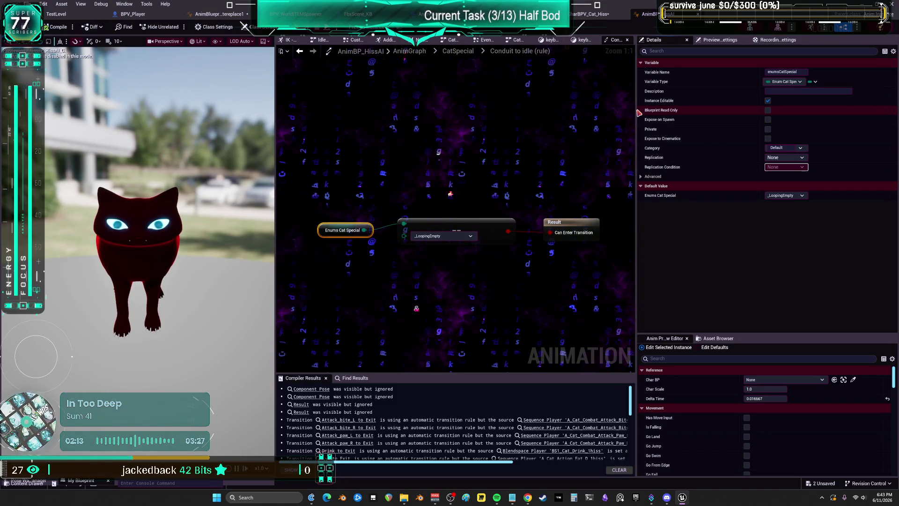
# Step: Open CatSpecial's shakey state and view its output pose and Arm Rotation for Mouse nodes
pyautogui.click(458, 52)
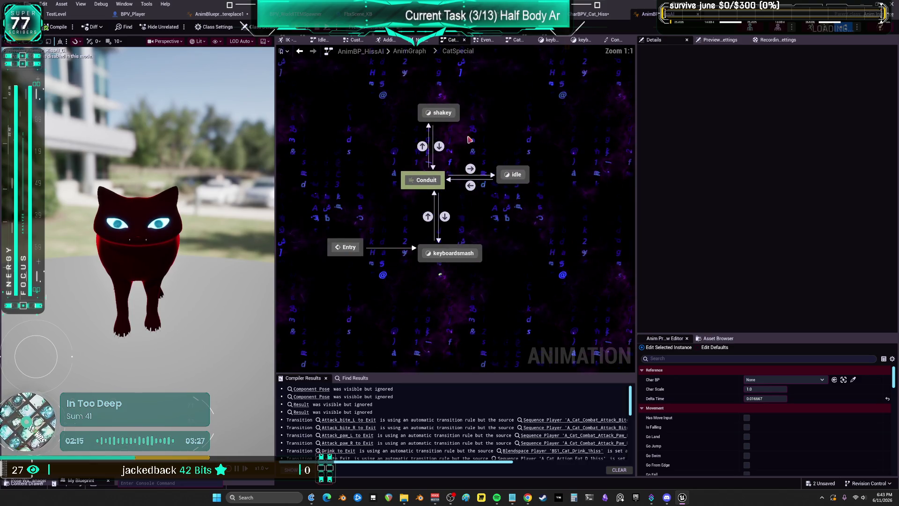
pyautogui.doubleClick(443, 111)
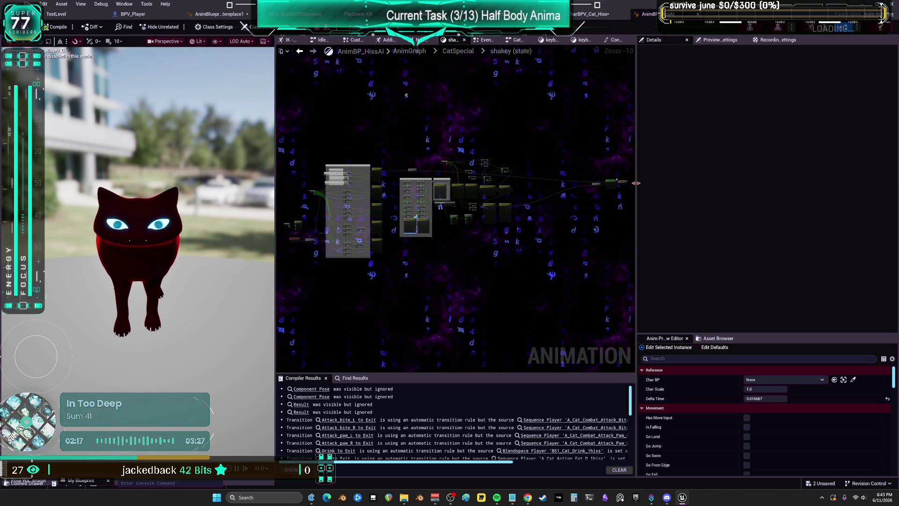
pyautogui.moveTo(636, 183); pyautogui.dragTo(888, 183)
pyautogui.scroll(7, 626, 226)
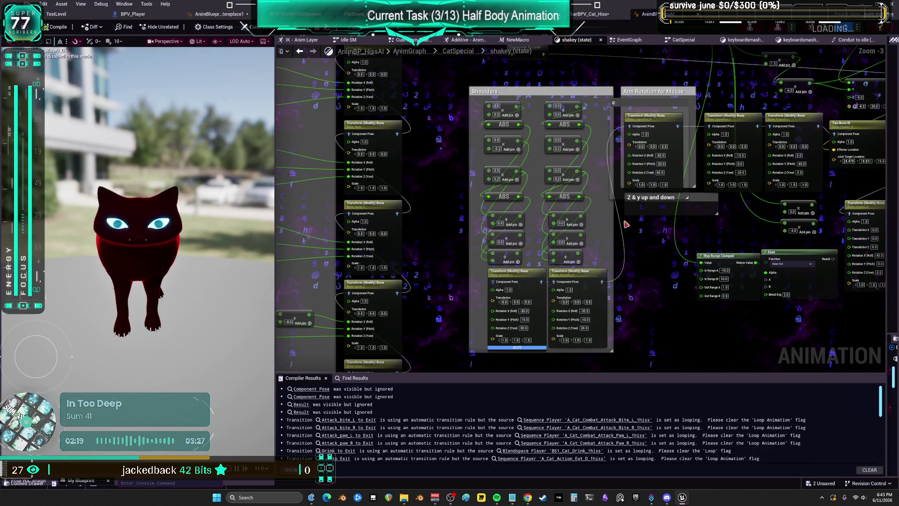
pyautogui.click(561, 223)
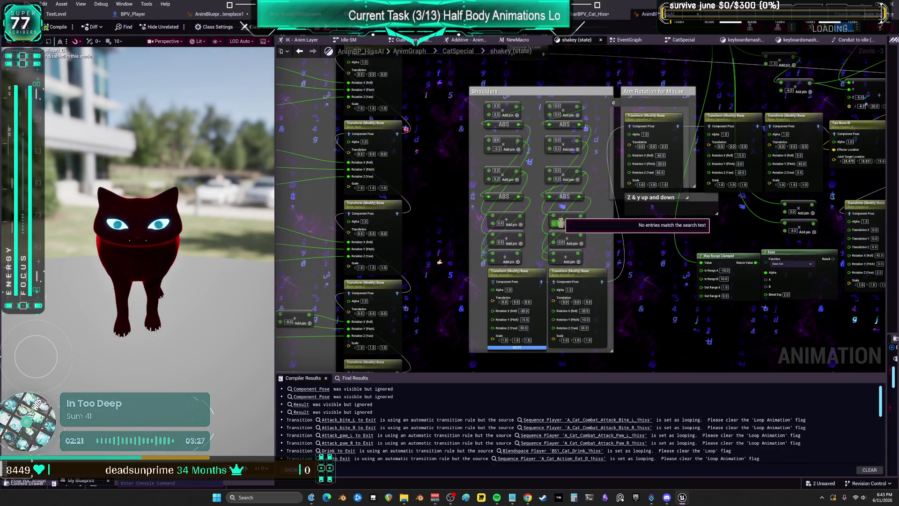
pyautogui.moveTo(740, 221)
pyautogui.mouseDown()
pyautogui.moveTo(655, 342)
pyautogui.moveTo(541, 225)
pyautogui.mouseUp()
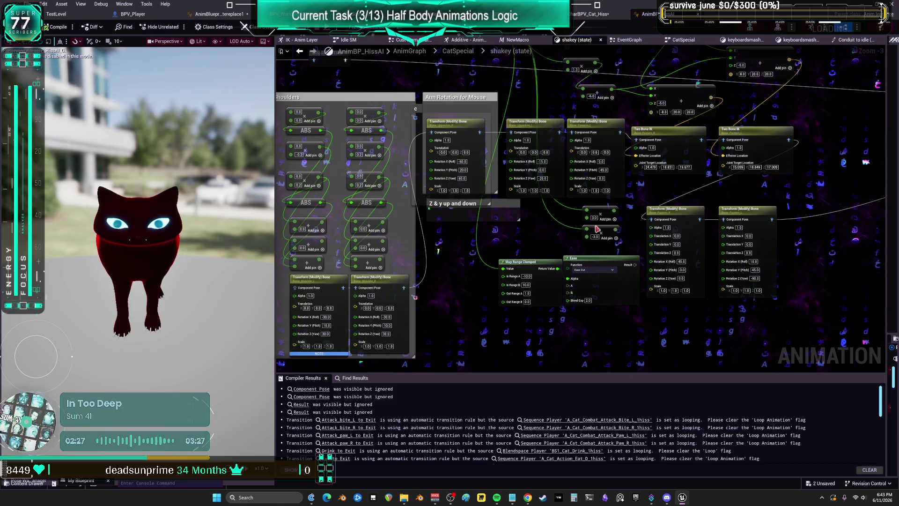
pyautogui.scroll(3, 623, 251)
pyautogui.scroll(-3, 616, 189)
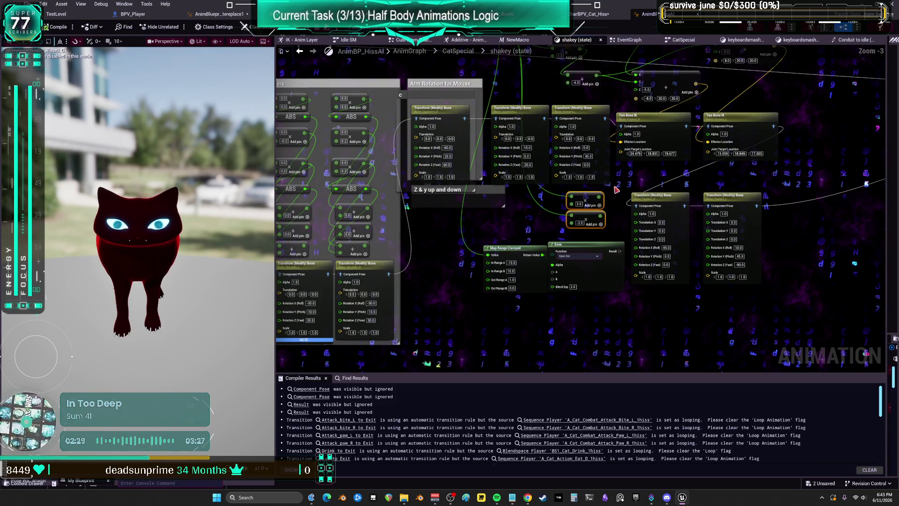
pyautogui.moveTo(597, 265); pyautogui.dragTo(155, 343)
pyautogui.moveTo(191, 266); pyautogui.dragTo(513, 231)
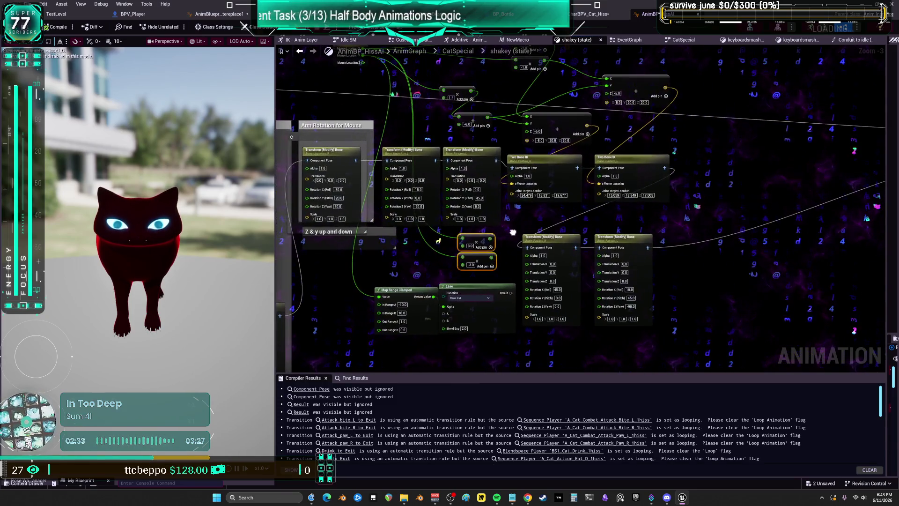